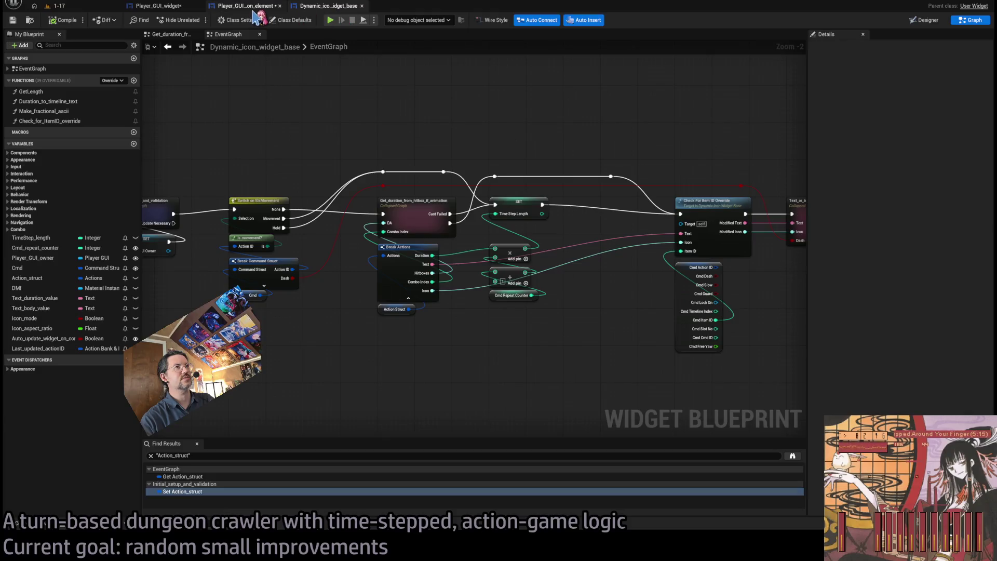
Step: Find all references to Update_widget from the Update Widget call node in Player_GUI_widget
click(253, 10)
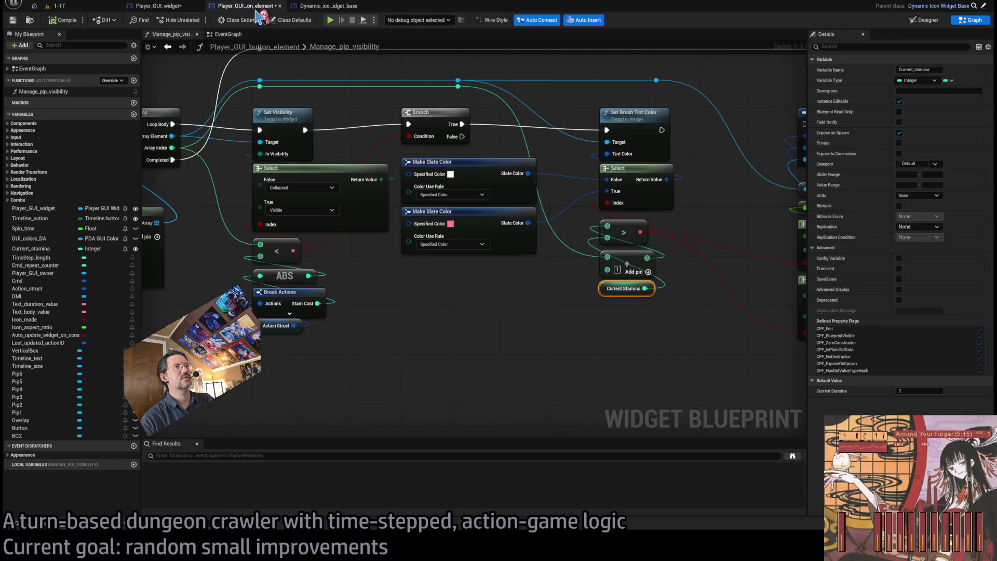
click(313, 7)
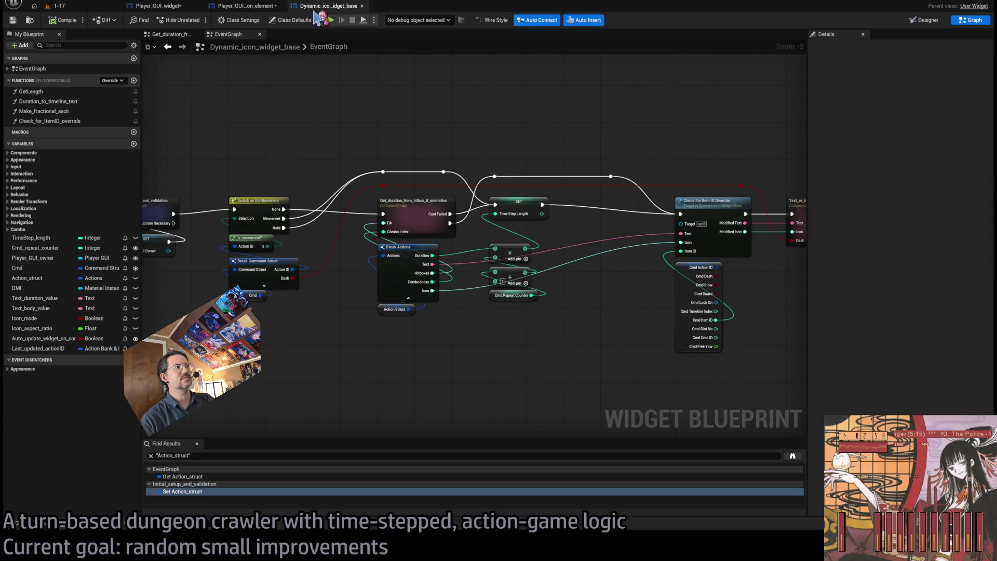
click(248, 7)
click(177, 7)
click(625, 236)
key(alt+shift+f)
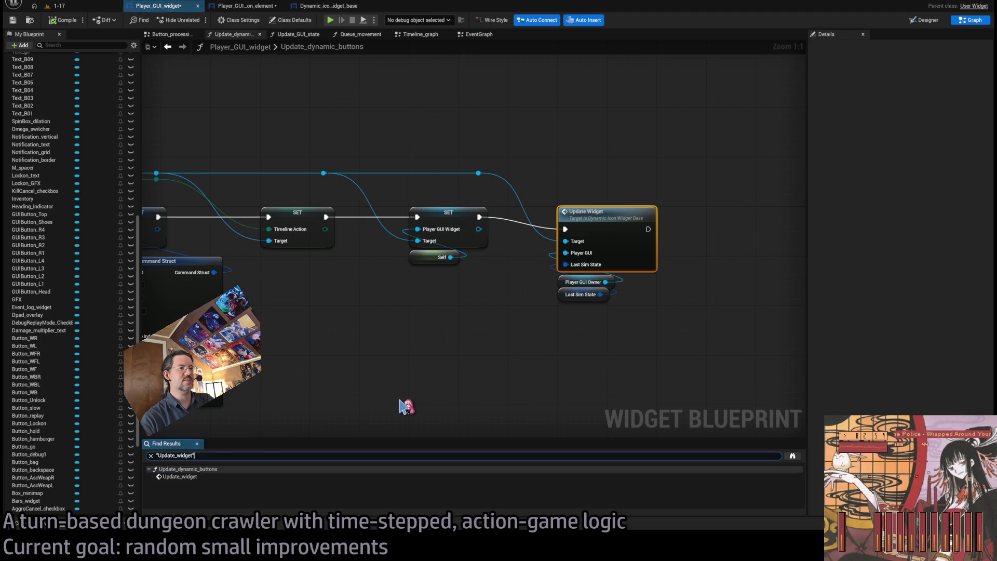
scroll(343, 394, down, 1)
mouse_move(394, 373)
mouse_down()
mouse_move(767, 327)
mouse_move(356, 304)
mouse_up()
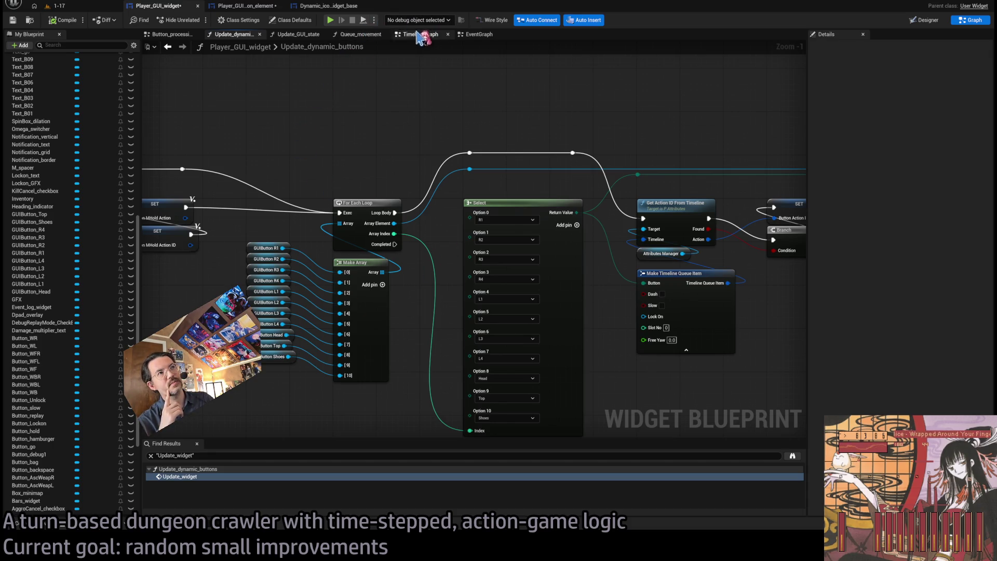
Step: Look over the Dynamic_icon_widget_base and Player_GUI_widget graphs
click(332, 7)
click(187, 6)
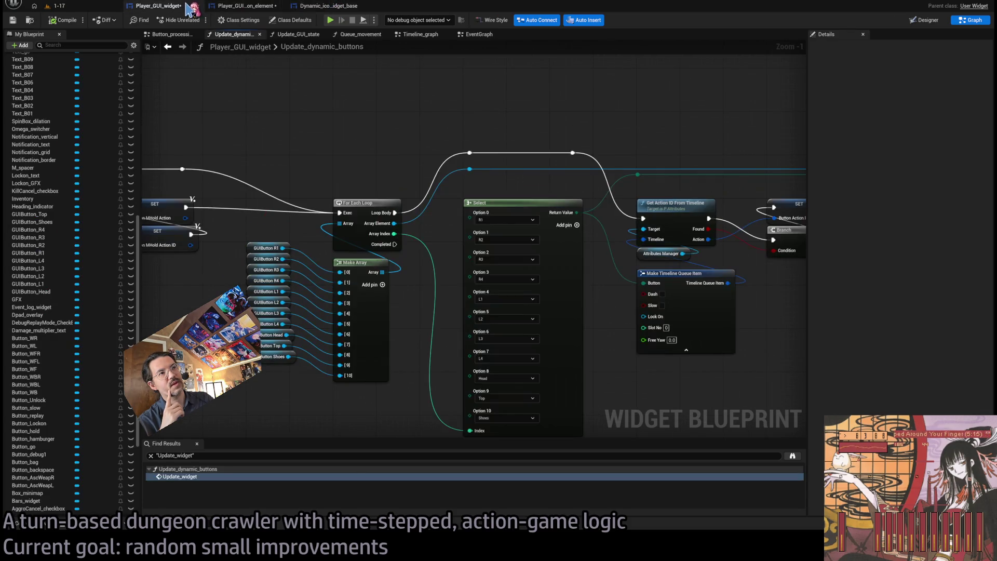
click(312, 7)
scroll(394, 218, down, 2)
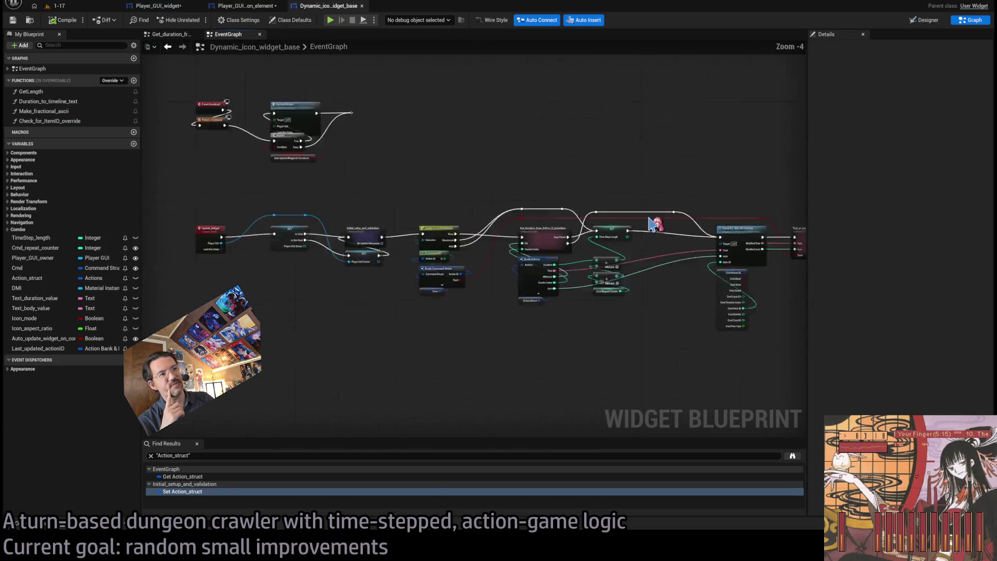
scroll(379, 247, up, 2)
scroll(405, 275, up, 3)
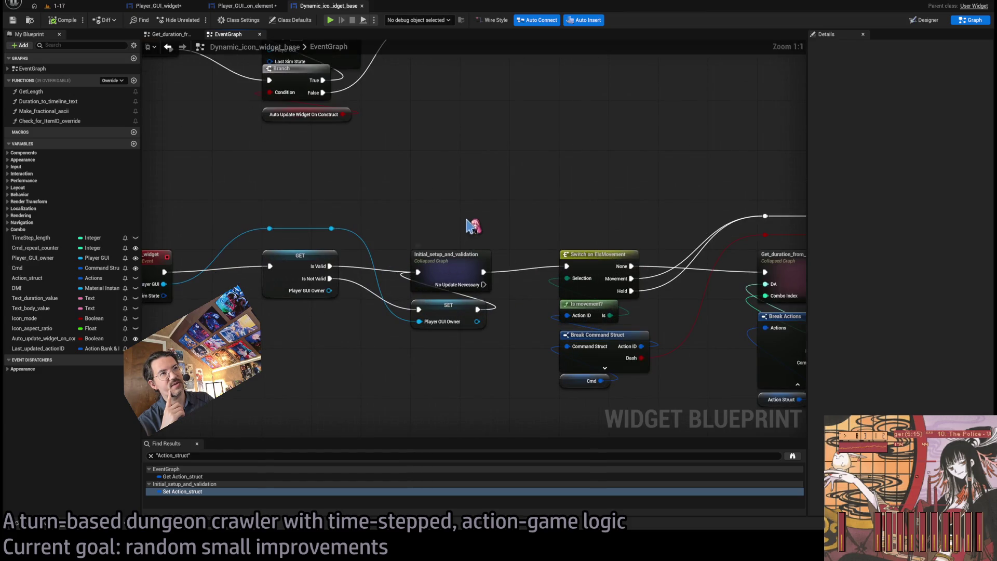
Step: Breakpoint the Set Visibility node in Manage_pip_visibility and return to the 1-17 level
click(244, 6)
scroll(406, 154, down, 5)
drag(406, 154, 464, 253)
scroll(254, 58, up, 2)
scroll(557, 378, up, 3)
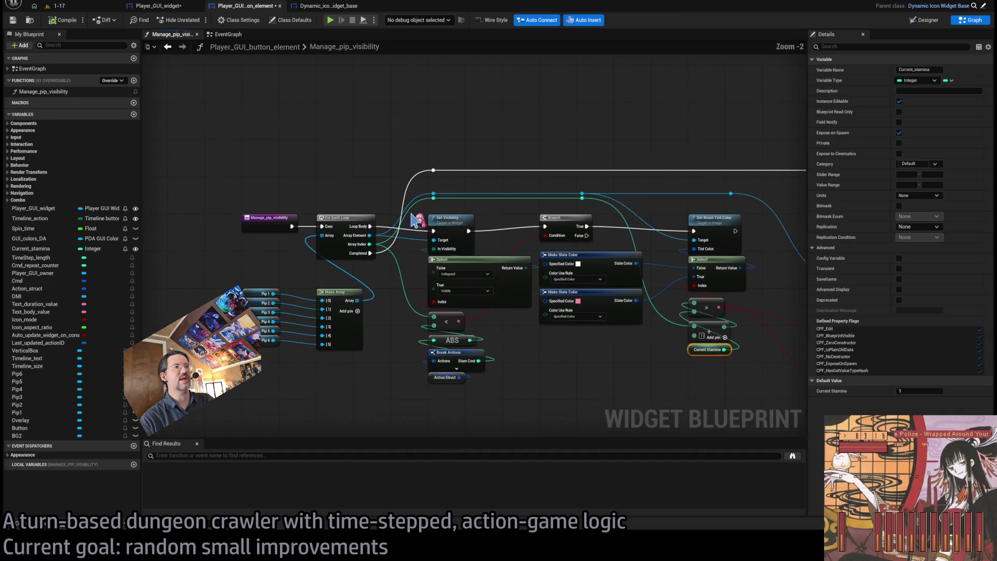
click(451, 229)
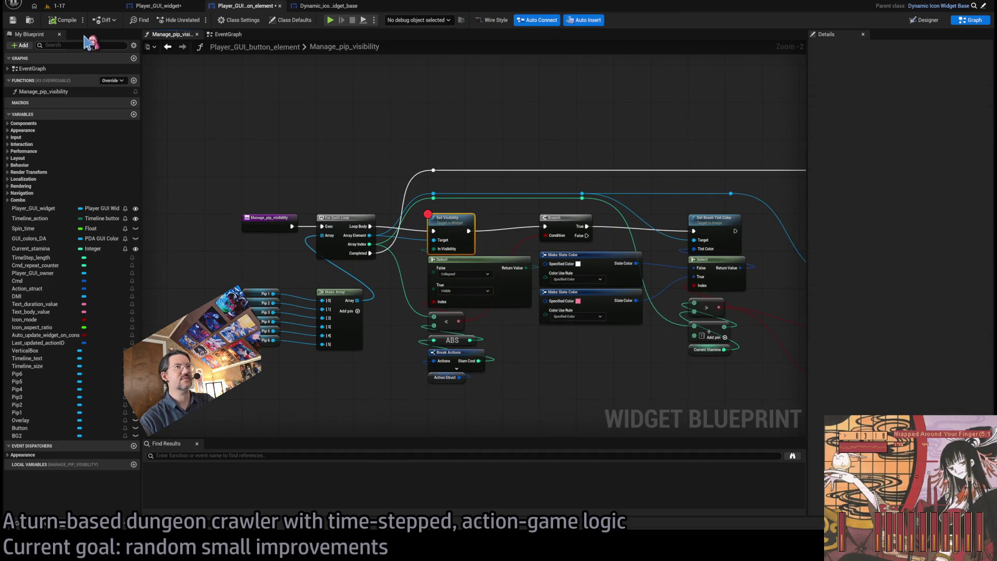
click(55, 5)
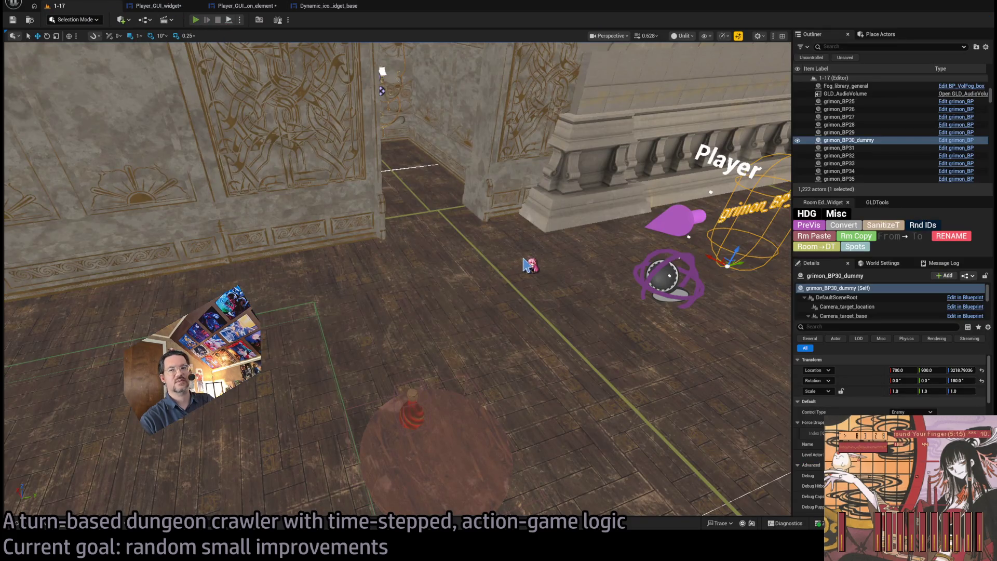
Step: Playtest 1-17, resume past four Set Visibility hits, stop, and remove that breakpoint with F9
key(alt+p)
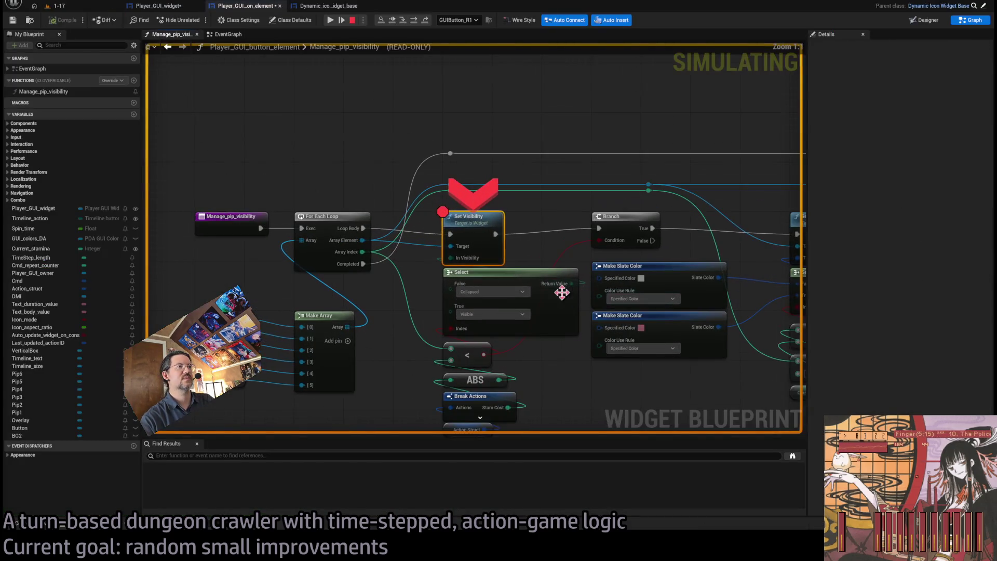
click(332, 20)
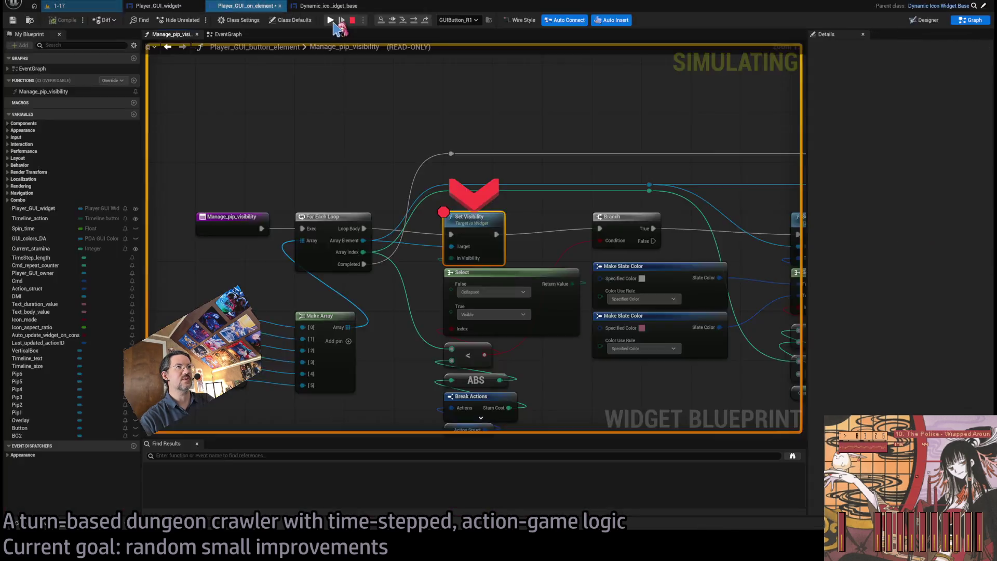
click(331, 21)
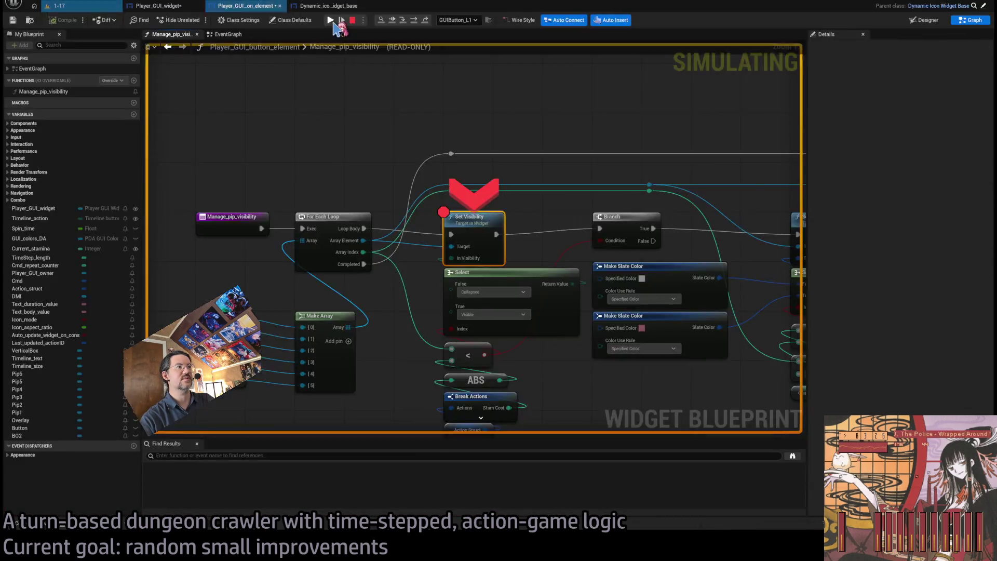
click(331, 21)
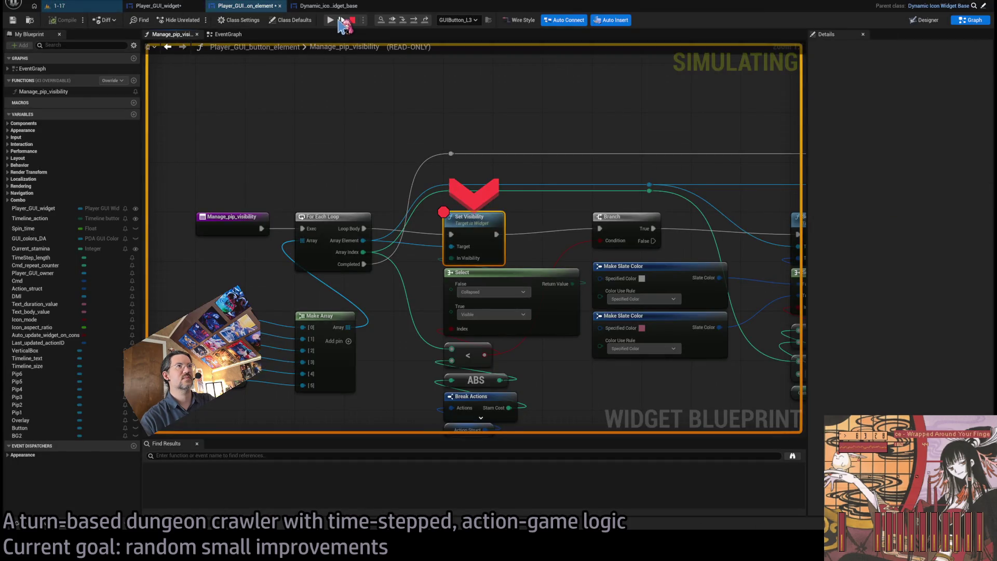
click(332, 20)
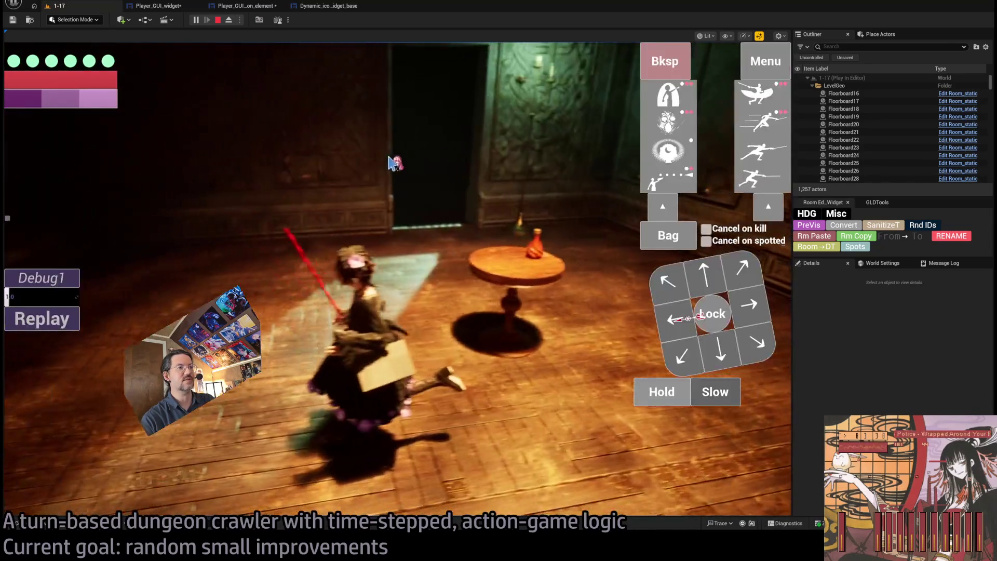
click(220, 21)
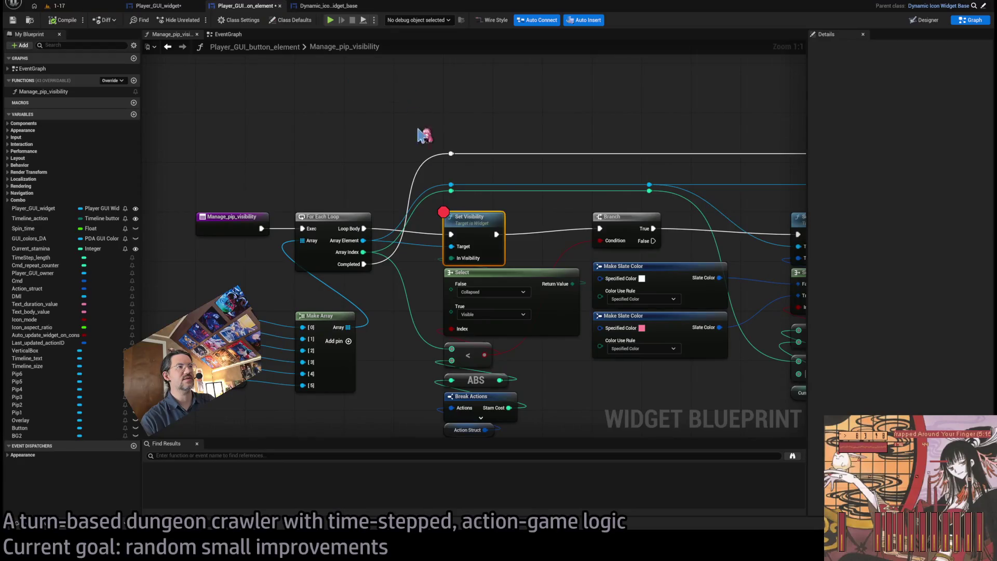
key(F9)
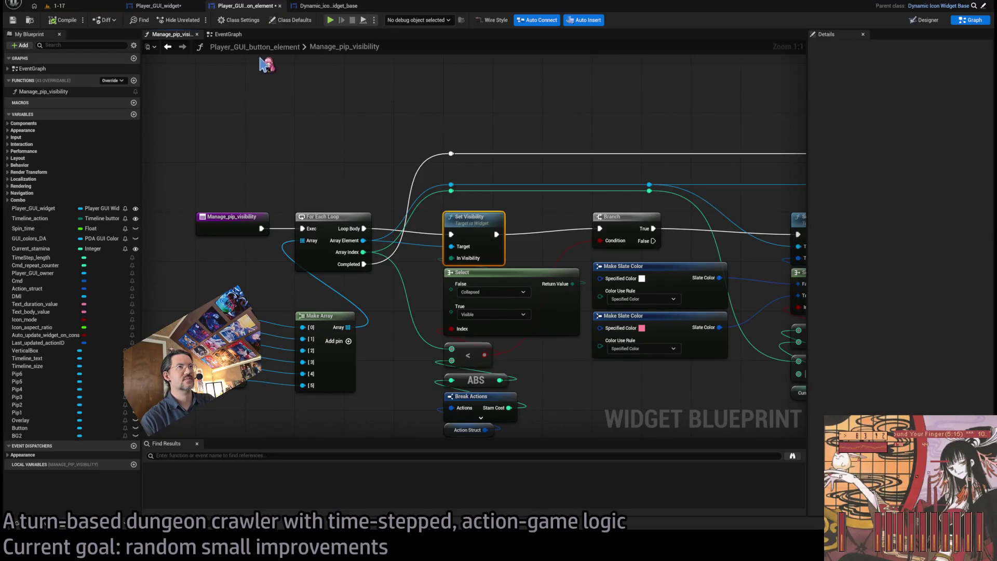
Step: Open the Player_GUI_button_element EventGraph and survey the Update_widget nodes
click(229, 34)
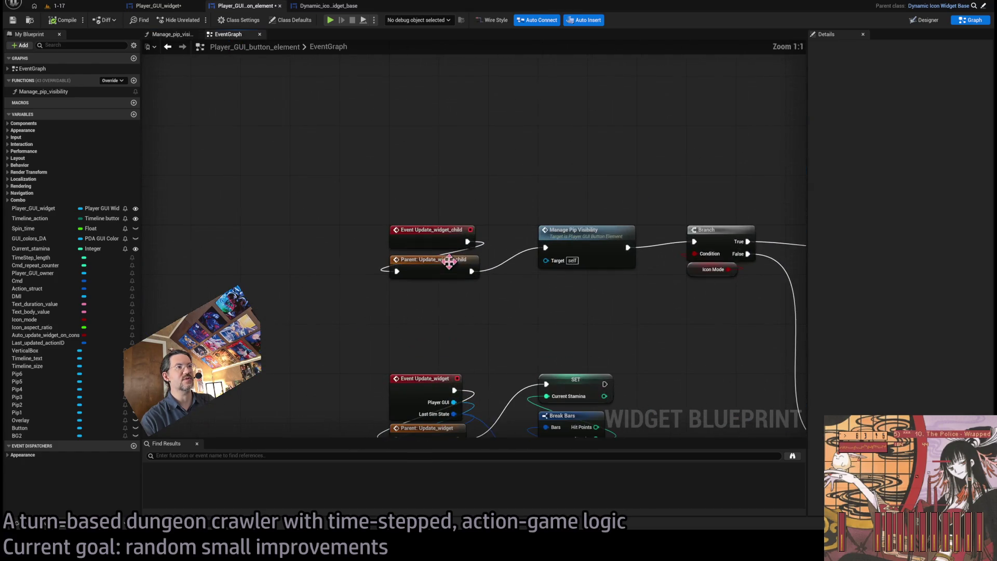
drag(412, 250, 376, 342)
click(425, 375)
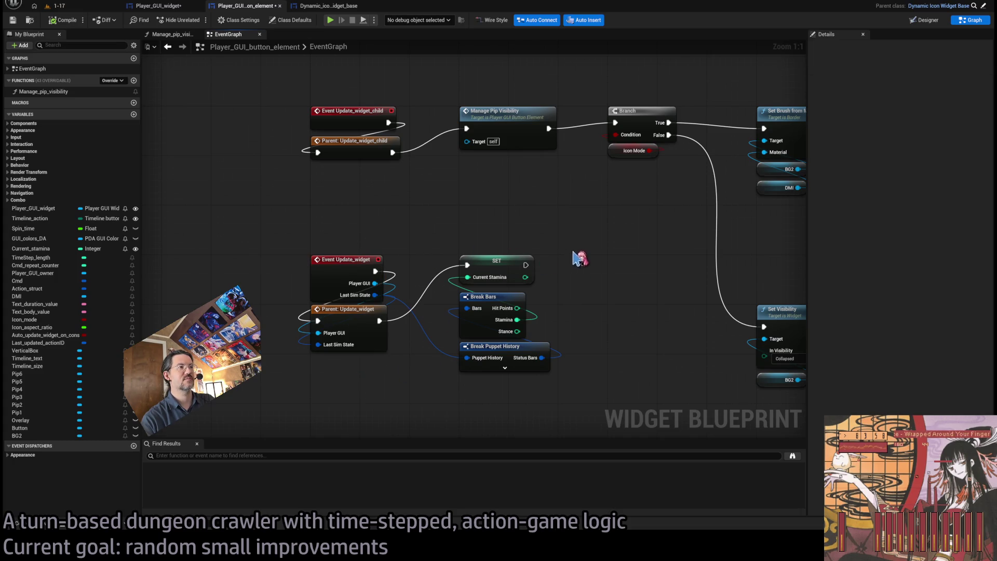
drag(574, 254, 530, 250)
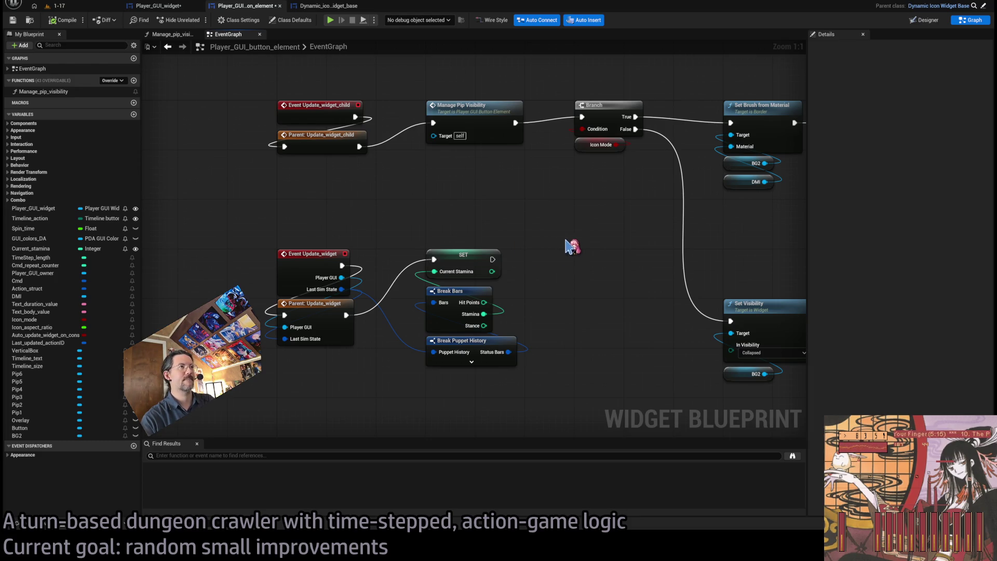
drag(562, 238, 527, 269)
scroll(527, 283, down, 6)
scroll(461, 249, up, 3)
mouse_move(536, 263)
mouse_down()
mouse_move(334, 266)
mouse_move(530, 206)
mouse_up()
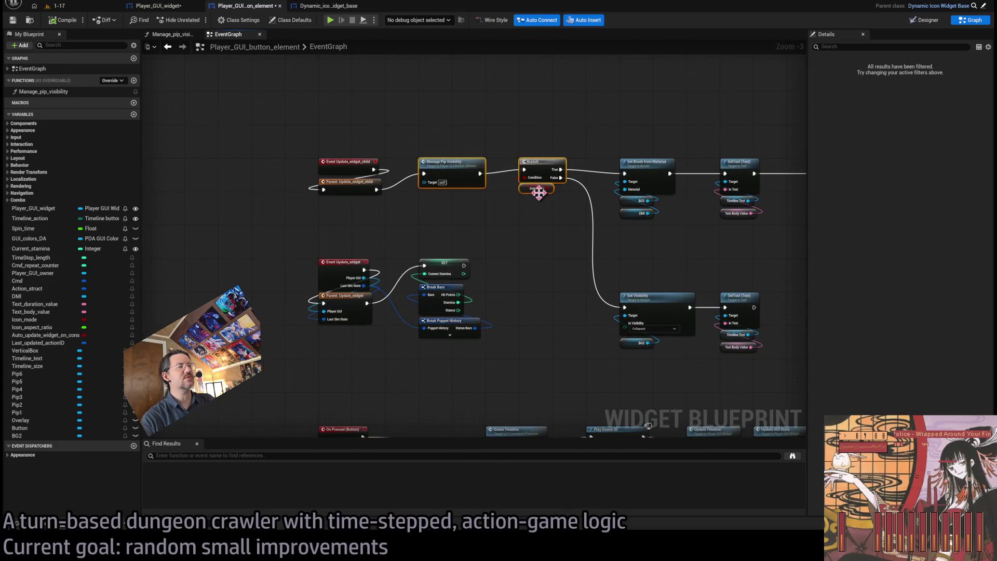
scroll(552, 238, down, 2)
Step: Move the Update_widget node group lower in the graph
drag(705, 148, 346, 287)
scroll(417, 227, down, 7)
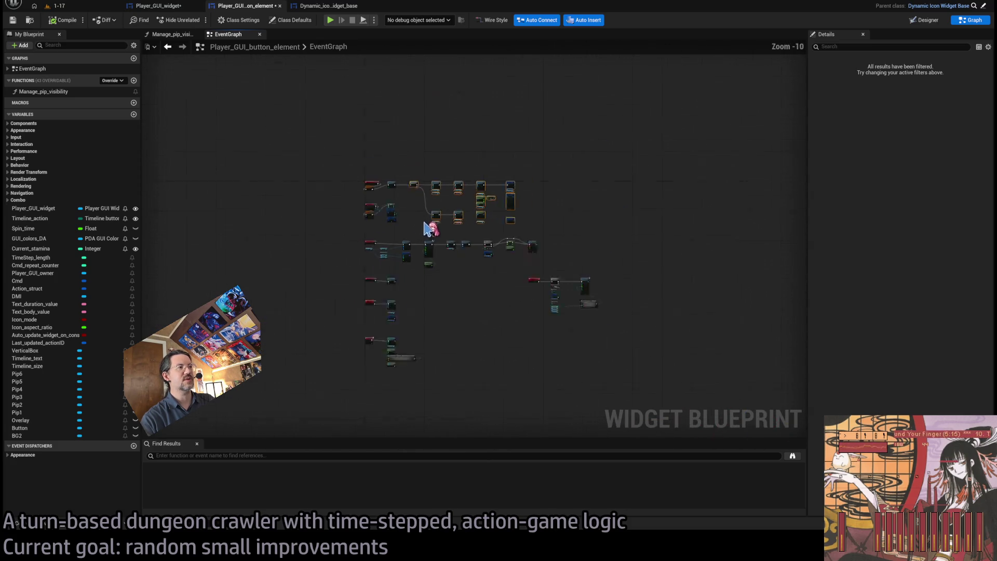
scroll(375, 242, up, 13)
mouse_move(399, 224)
mouse_down()
mouse_move(403, 418)
mouse_move(397, 407)
mouse_move(438, 430)
mouse_up()
drag(334, 160, 591, 314)
scroll(398, 290, down, 2)
drag(399, 290, 404, 252)
mouse_move(383, 138)
mouse_down()
mouse_move(391, 342)
mouse_move(375, 327)
mouse_move(383, 325)
mouse_up()
click(518, 262)
Step: Shift SET Current Stamina right and Break Bars and Break Puppet History down
scroll(502, 251, up, 2)
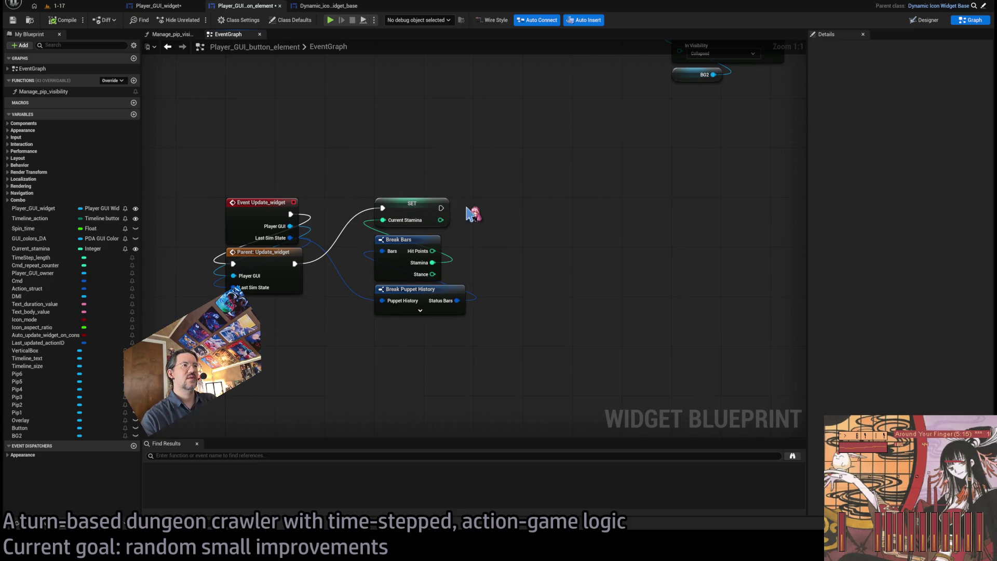
mouse_move(407, 202)
mouse_down()
mouse_move(568, 205)
mouse_move(556, 203)
mouse_up()
drag(447, 323, 372, 231)
mouse_move(409, 244)
mouse_down()
mouse_move(415, 342)
mouse_move(547, 337)
mouse_up()
Step: Gate SET Current Stamina with a Branch on Stamina != Current Stamina
text(!=)
key(Return)
click(52, 249)
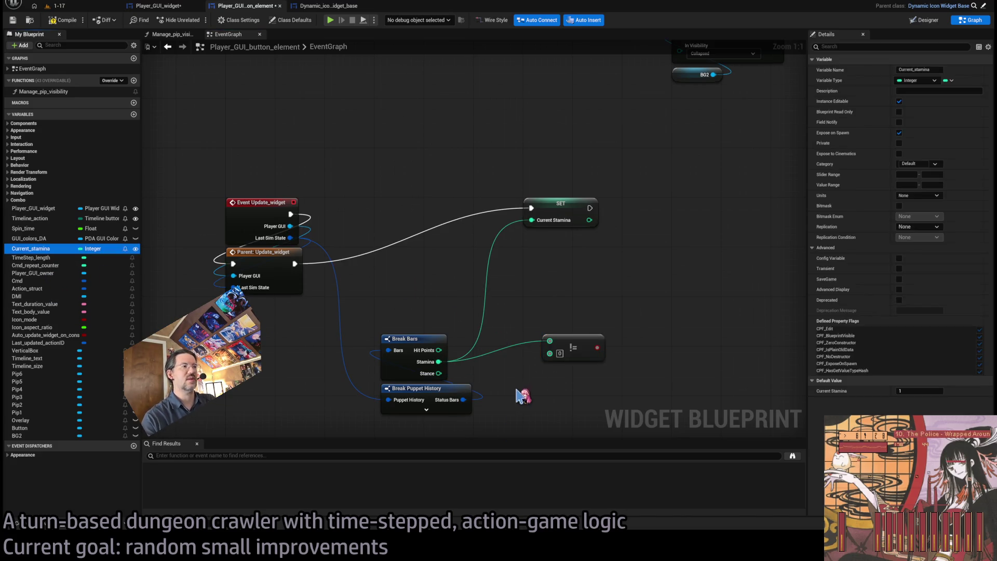
drag(550, 400, 546, 382)
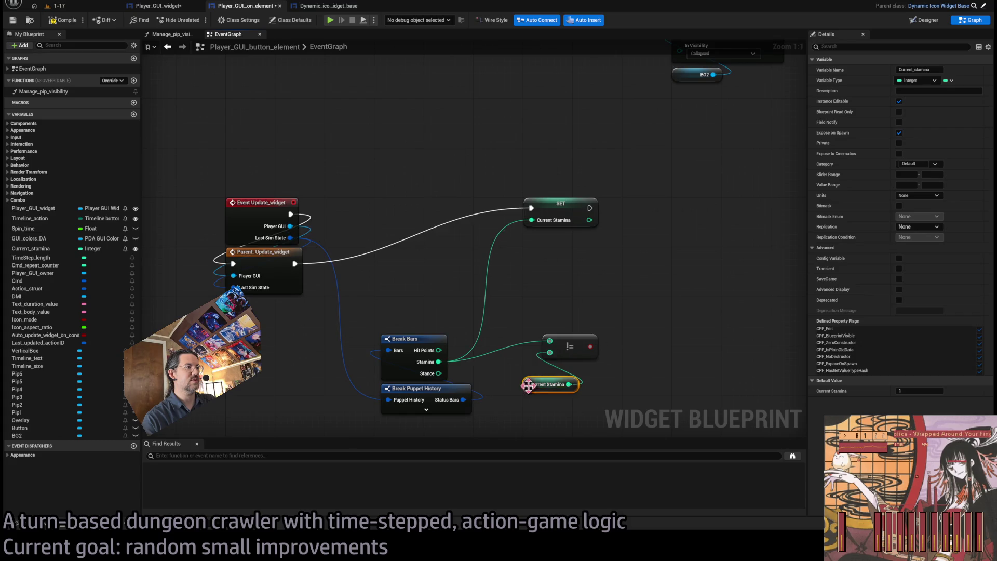
mouse_move(590, 346)
mouse_down()
mouse_move(532, 292)
mouse_move(434, 236)
mouse_move(422, 216)
mouse_up()
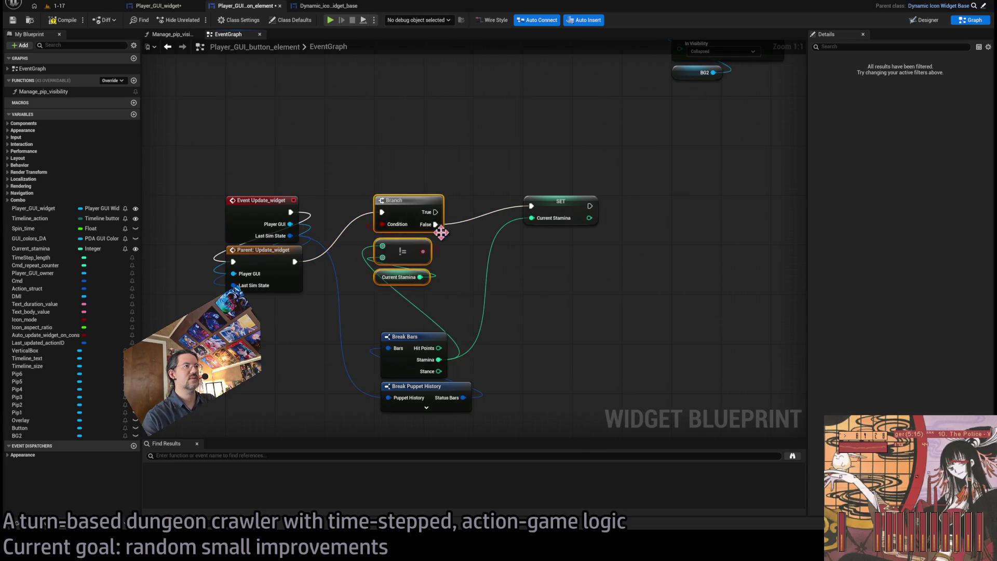
mouse_move(486, 418)
mouse_down()
mouse_move(396, 347)
mouse_move(406, 301)
mouse_up()
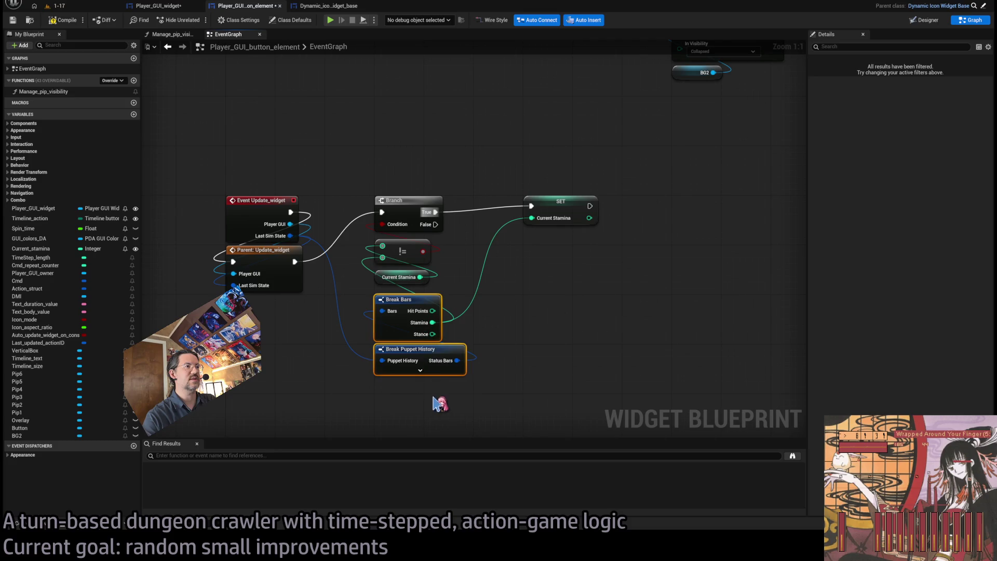
drag(529, 340, 473, 390)
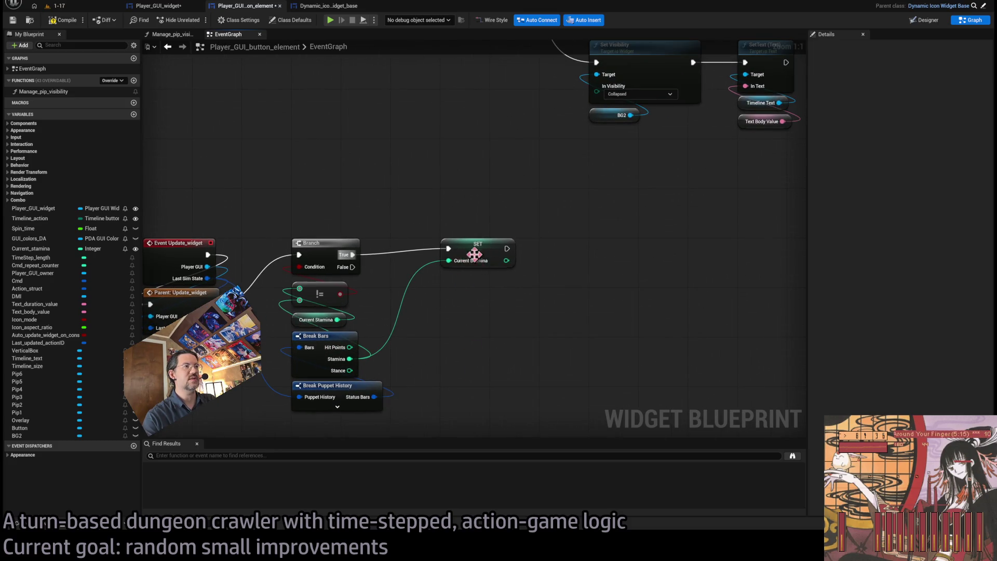
Step: Call Manage Pip Visibility after SET, compile the button element, and return to the level
drag(474, 263, 311, 258)
click(284, 70)
mouse_move(284, 70)
mouse_down()
mouse_move(452, 298)
mouse_move(510, 302)
mouse_move(492, 278)
mouse_move(421, 282)
mouse_up()
click(445, 358)
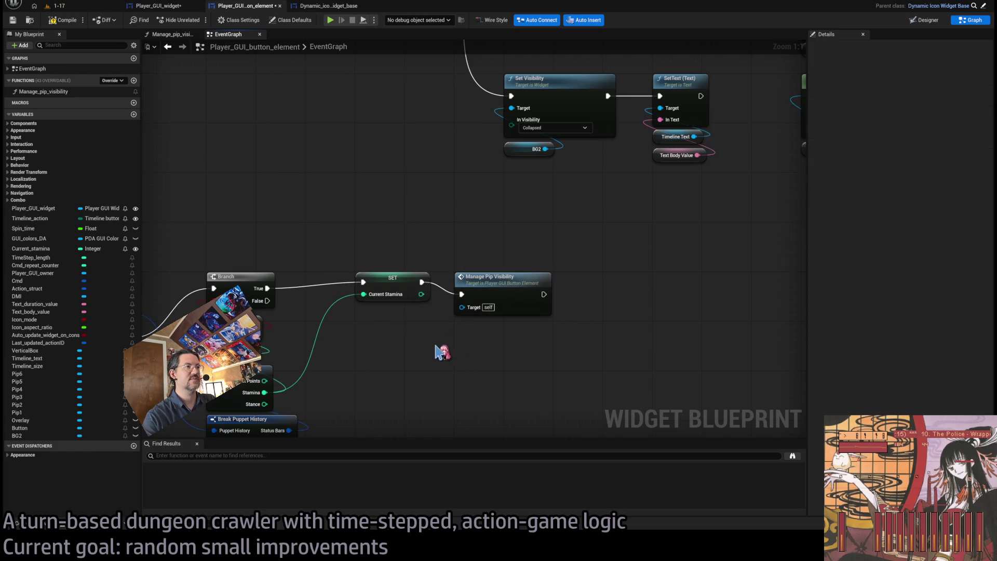
click(88, 20)
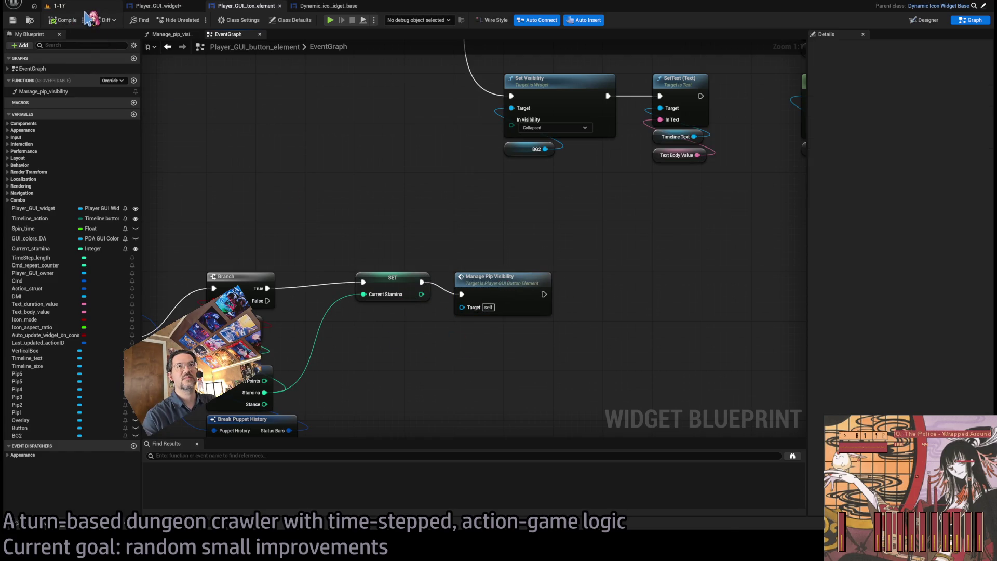
key(ctrl+Tab)
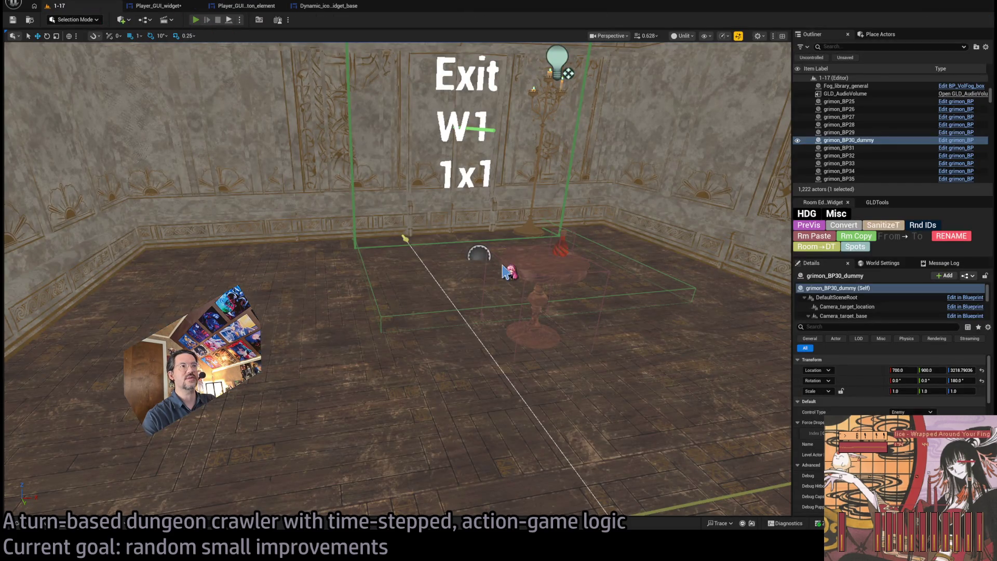
Step: Playtest 1-17 with two queued leftward moves, then stop
key(alt+p)
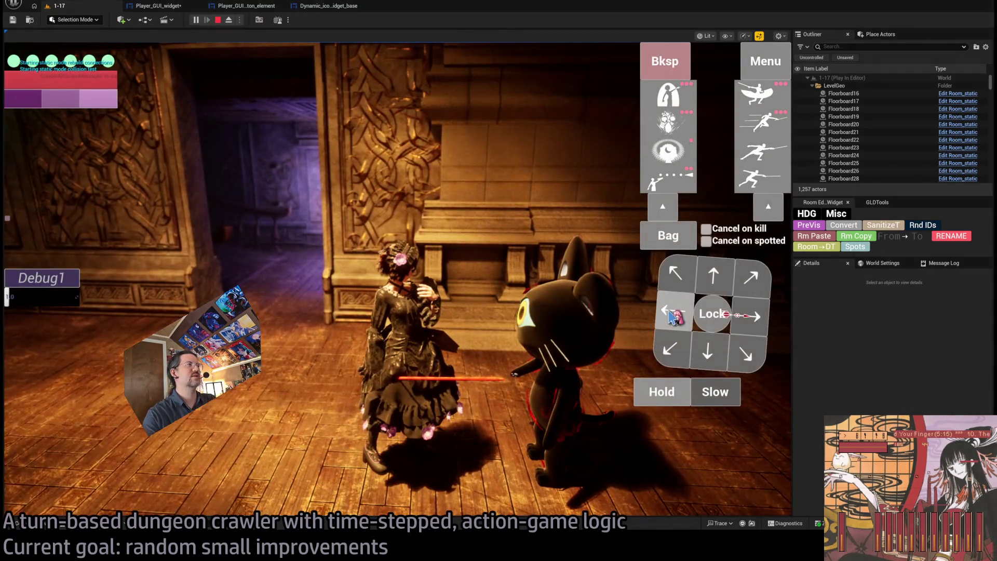
click(673, 314)
click(58, 372)
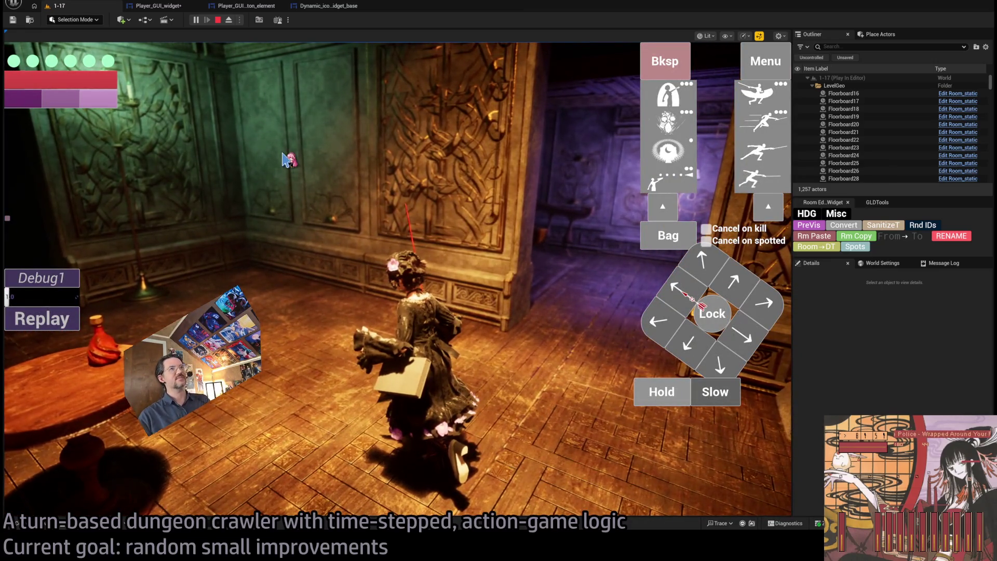
click(217, 20)
Step: Open the Player_GUI_button_element EventGraph and select the Current Stamina SET node
click(188, 8)
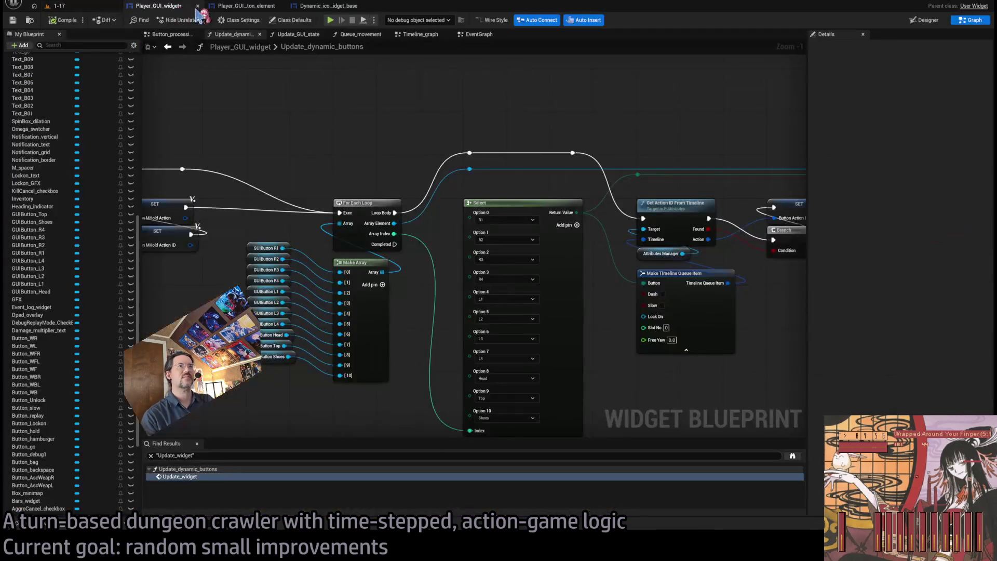
click(254, 6)
mouse_move(356, 162)
mouse_down()
mouse_move(471, 178)
mouse_move(514, 423)
mouse_up()
click(507, 288)
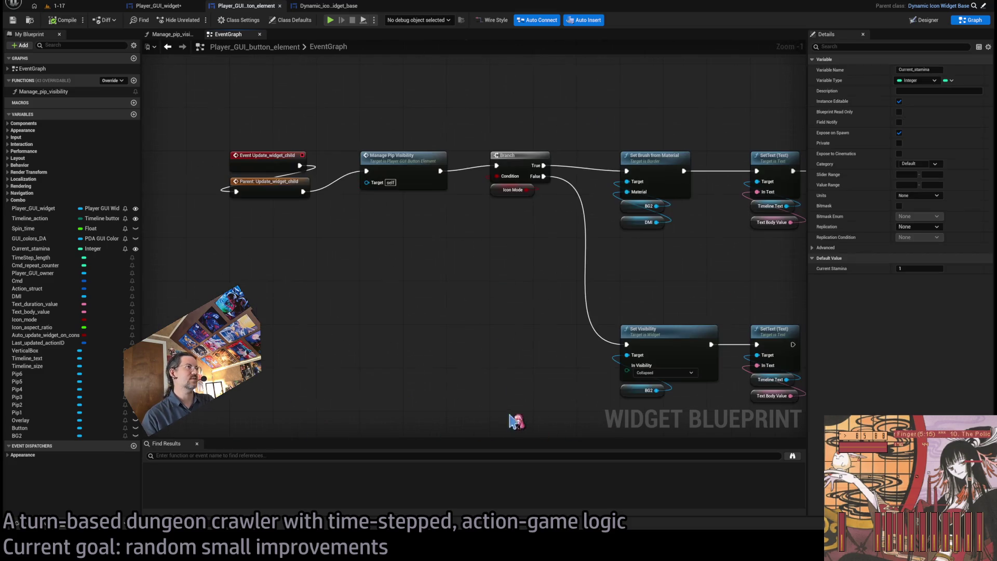
Step: Give the Current_stamina variable a default value of 99
mouse_move(398, 144)
mouse_down()
mouse_move(436, 209)
mouse_move(507, 251)
mouse_up()
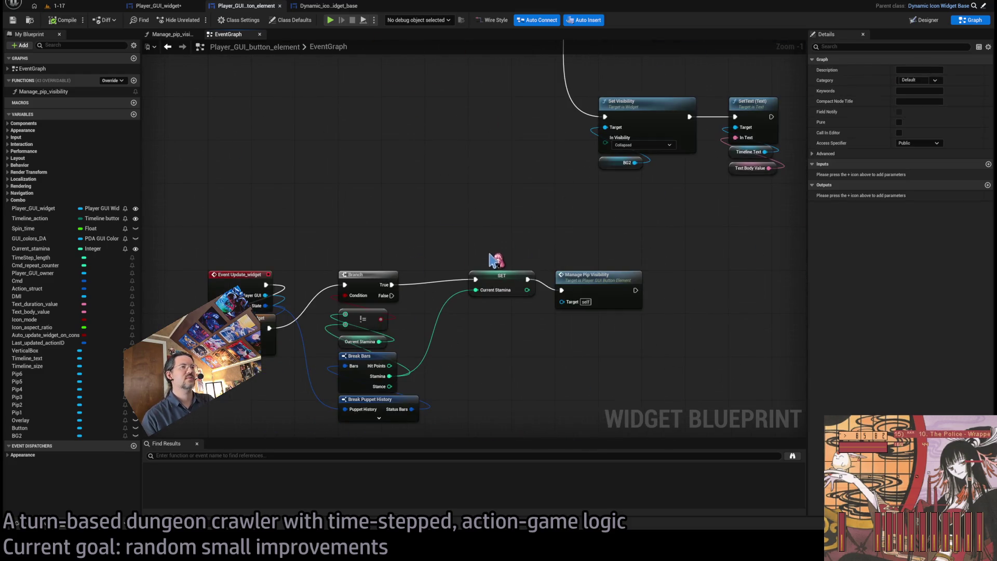
click(31, 249)
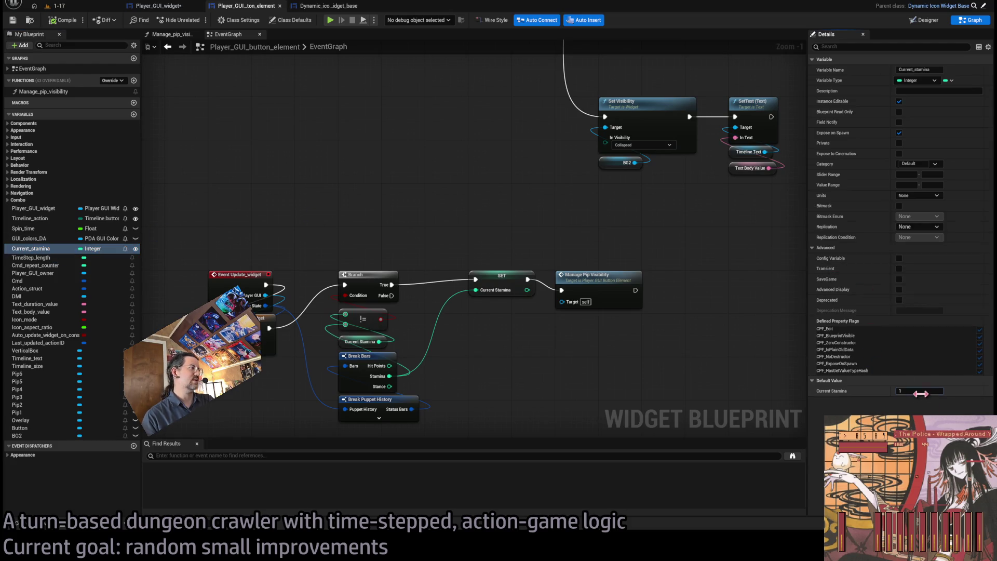
key(Return)
Step: Run and stop a quick playtest from the level editor
click(78, 8)
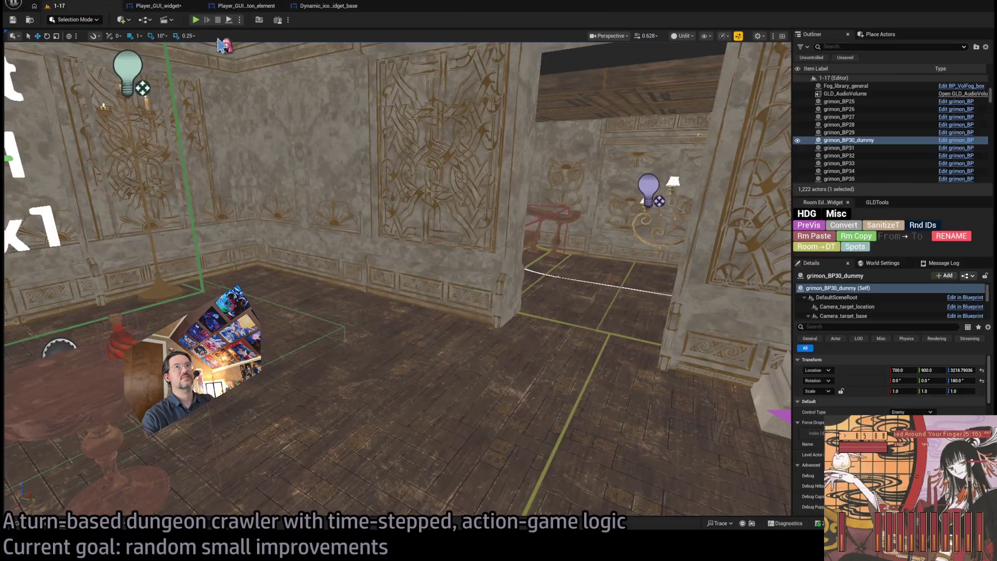
key(alt+p)
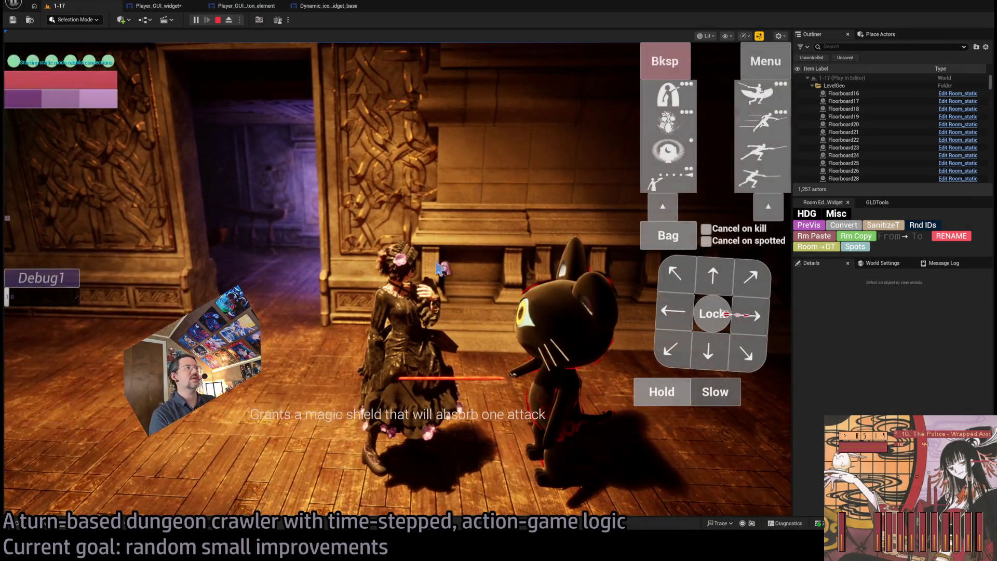
click(218, 20)
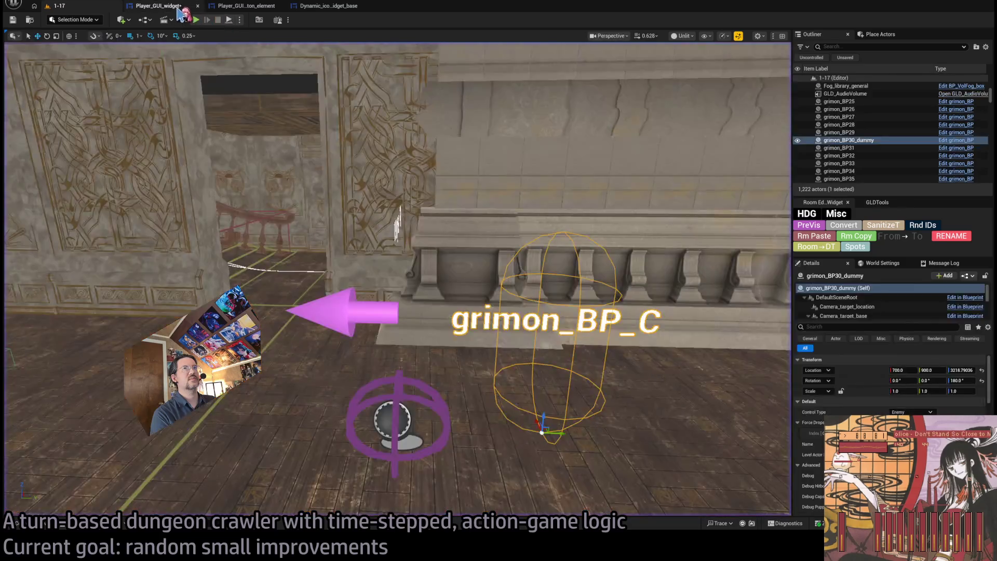
Step: Review the Branch, Icon Mode and Update_widget stamina chains in the button element's graph
click(185, 6)
click(321, 10)
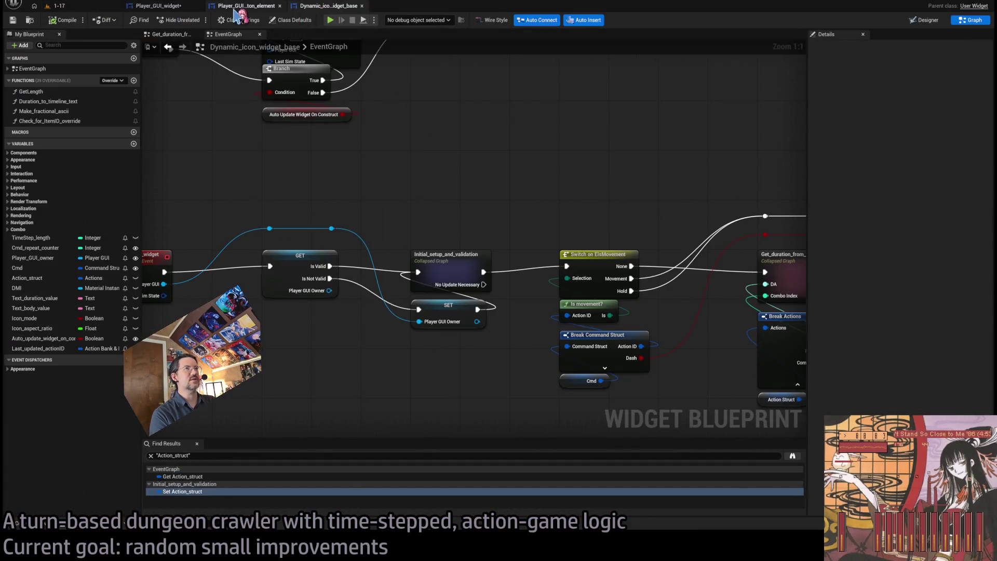
click(234, 9)
mouse_move(353, 76)
mouse_down()
mouse_move(498, 369)
mouse_move(564, 310)
mouse_move(591, 383)
mouse_up()
scroll(591, 383, down, 1)
drag(493, 329, 509, 222)
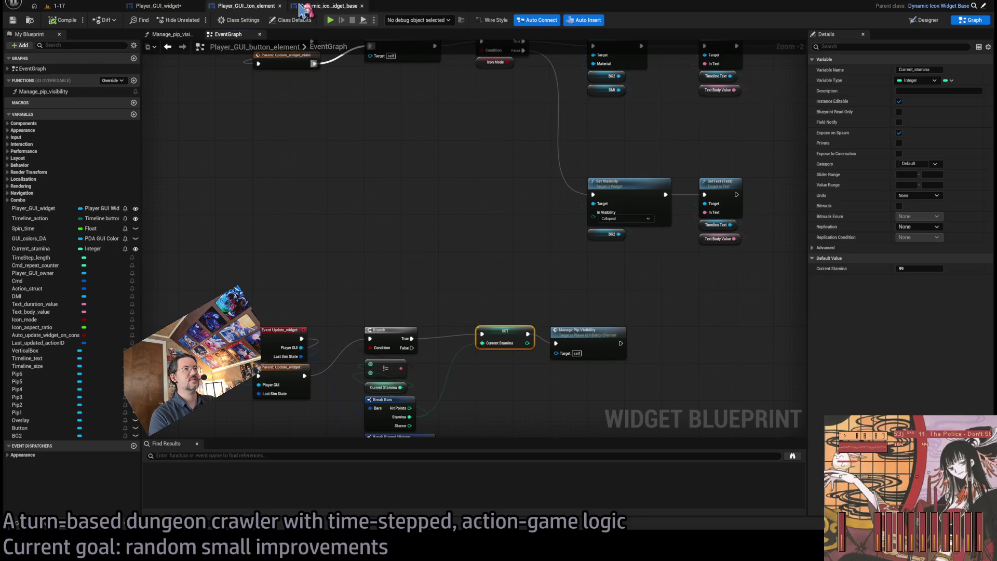
click(322, 8)
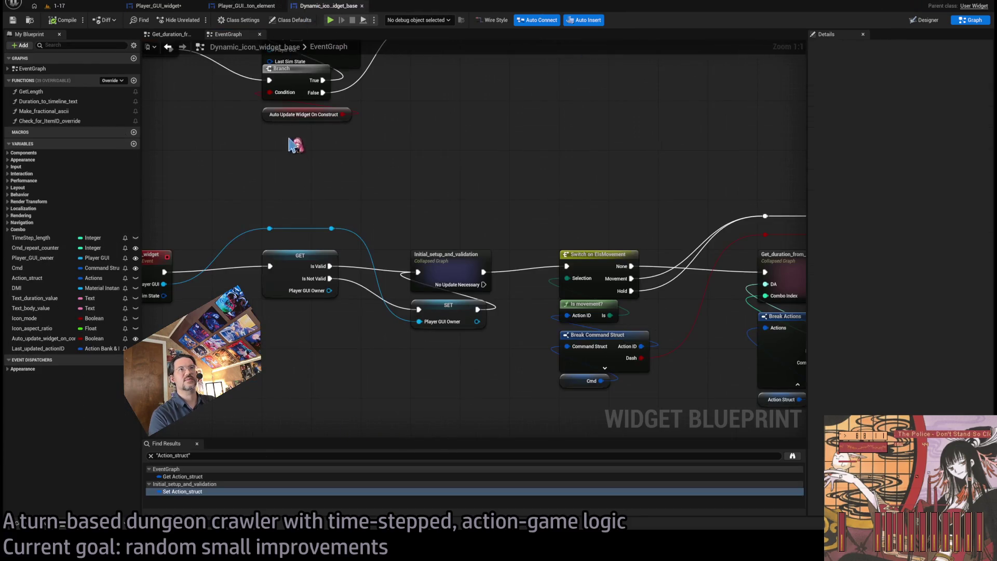
Step: Add an F9 breakpoint on the Current Stamina SET node in the button element's graph
scroll(291, 139, down, 5)
scroll(385, 182, up, 3)
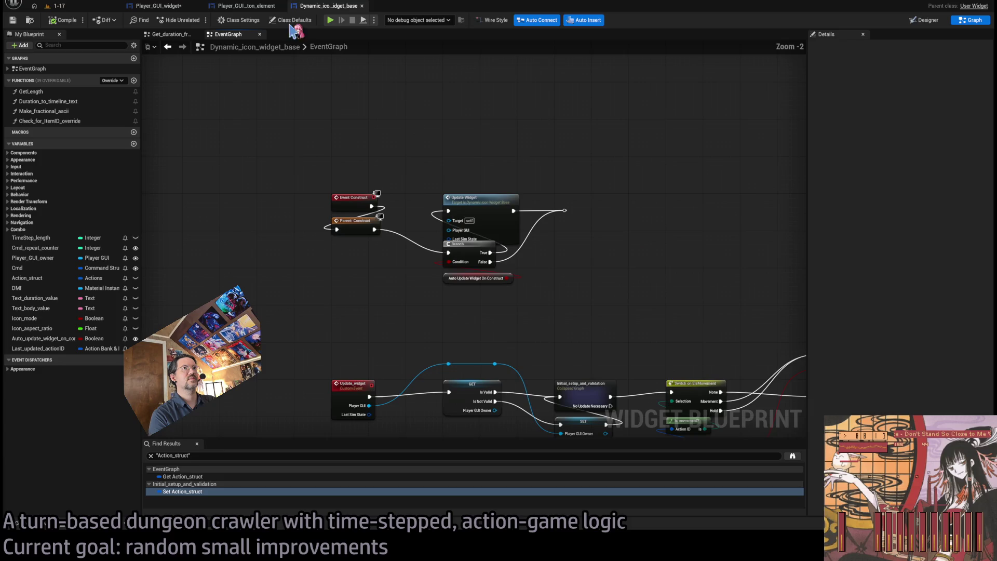
click(241, 5)
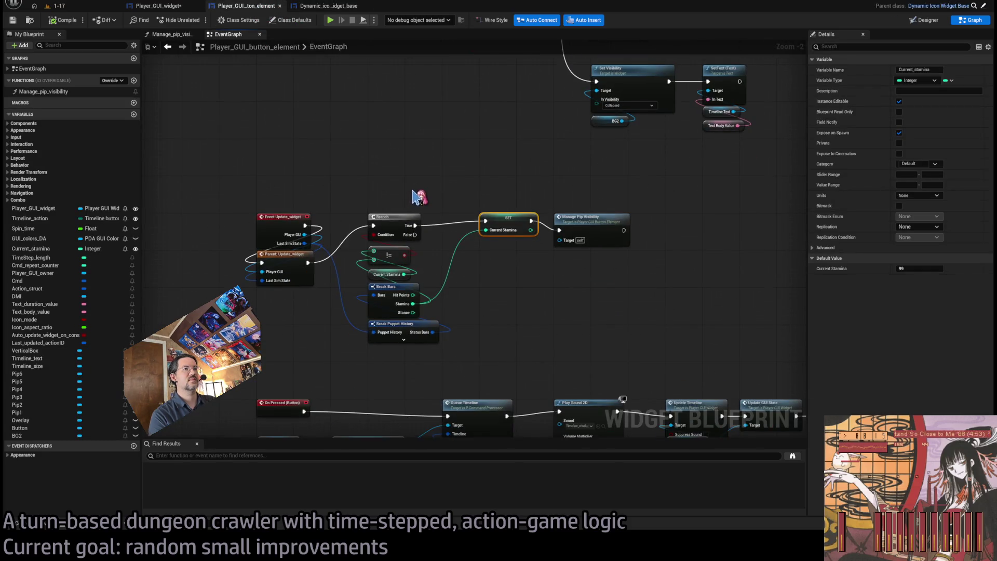
drag(413, 198, 445, 277)
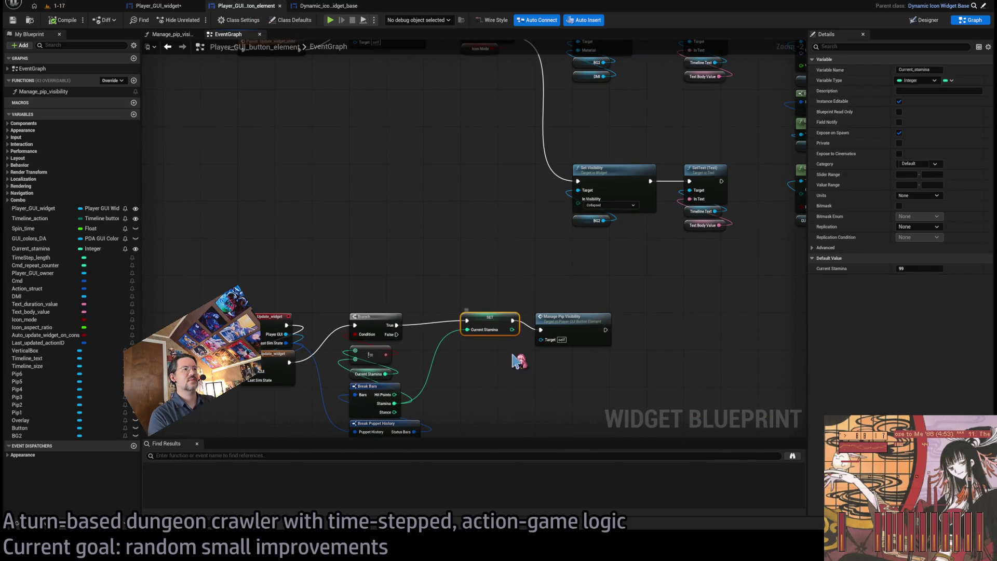
key(F9)
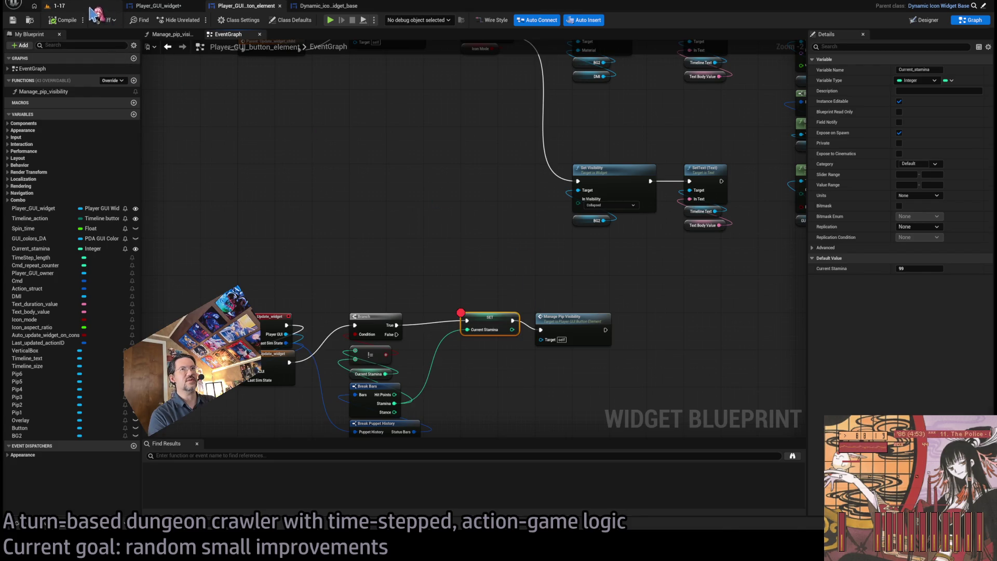
Step: Playtest until the breakpoint pauses, stop, and go to the Player_GUI_widget graph
click(90, 9)
click(229, 20)
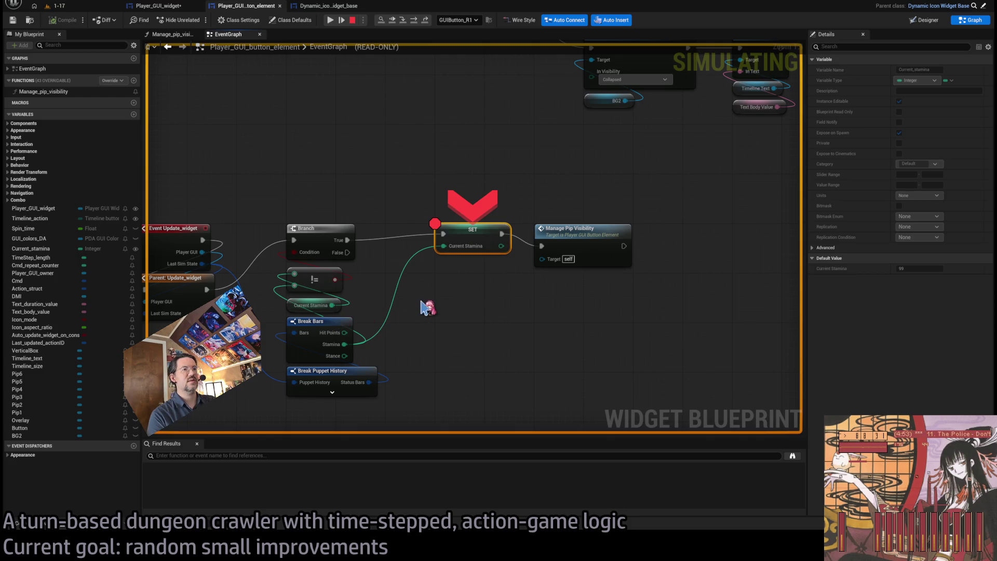
click(327, 156)
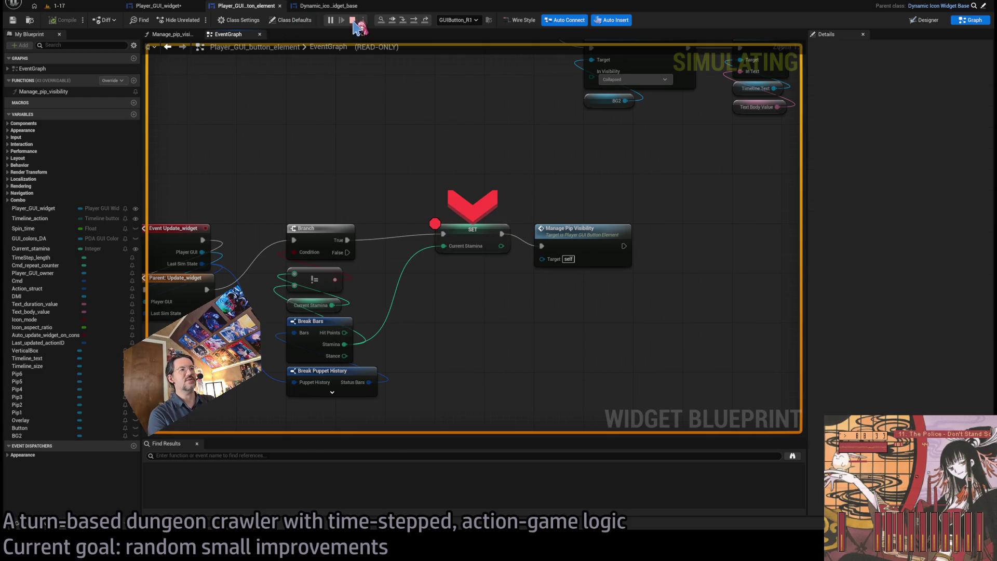
click(353, 20)
scroll(436, 196, down, 2)
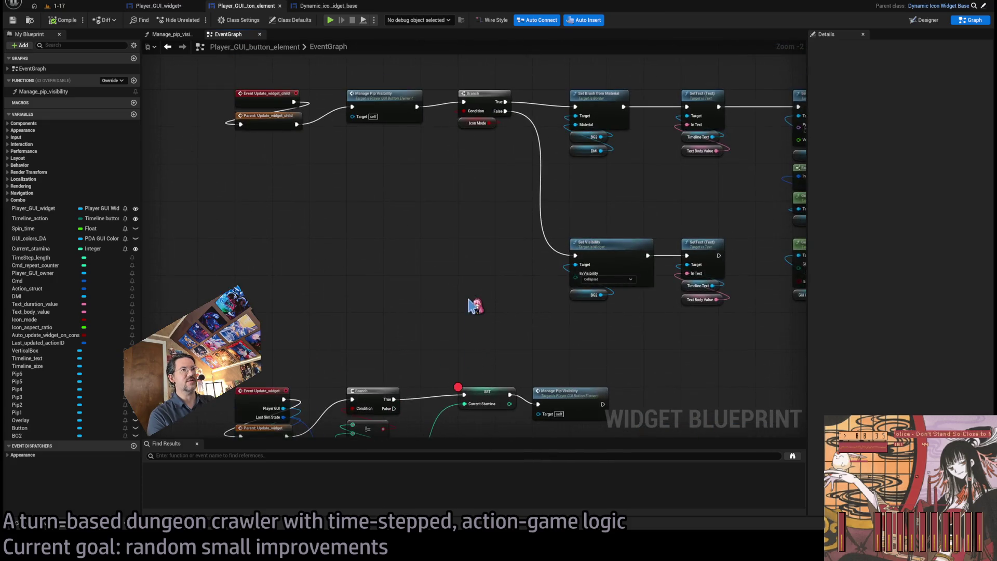
drag(470, 307, 501, 248)
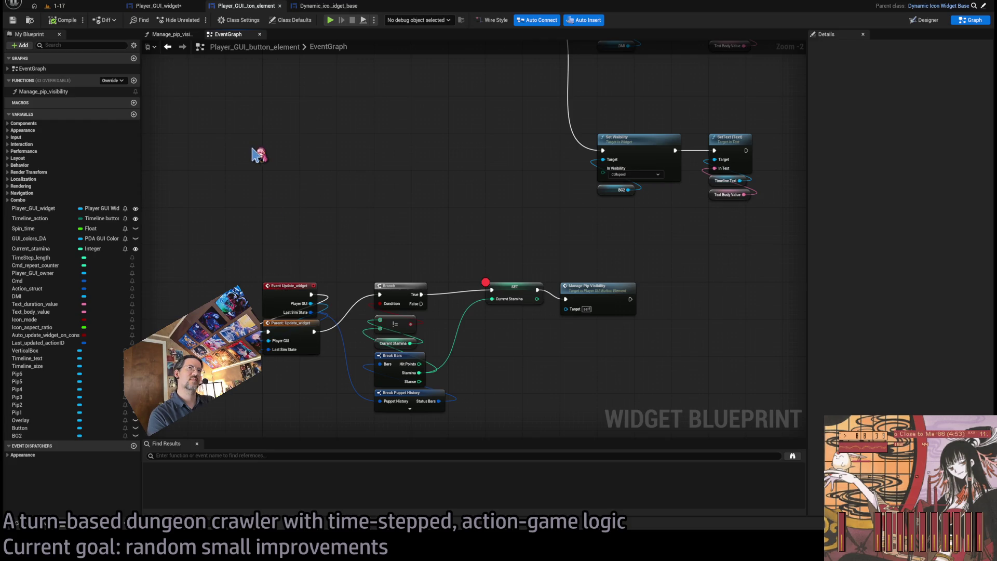
click(170, 9)
scroll(412, 122, down, 3)
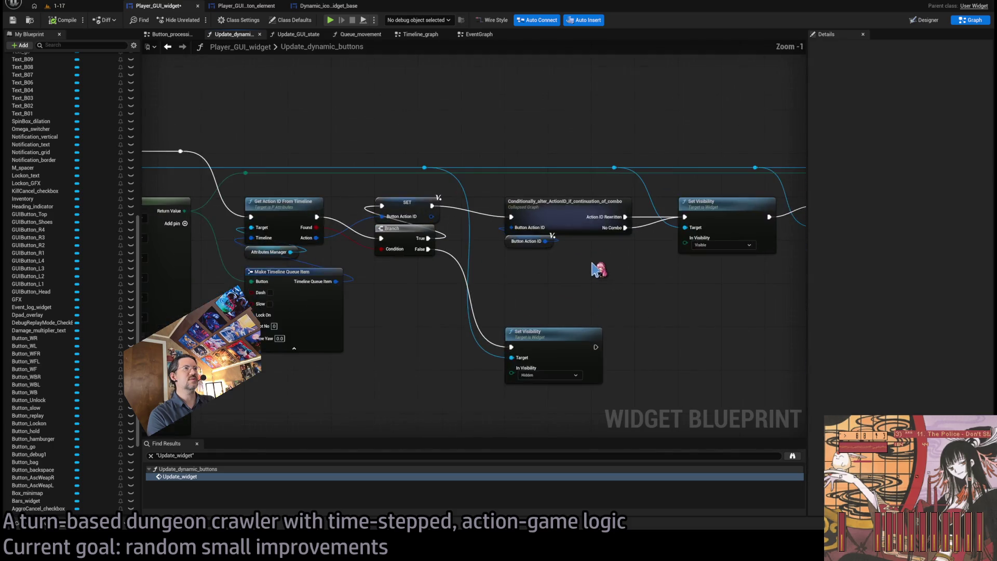
Step: Close the extra function graph tabs in Player_GUI_widget, keeping EventGraph
scroll(597, 267, down, 3)
scroll(639, 200, up, 2)
scroll(416, 198, up, 4)
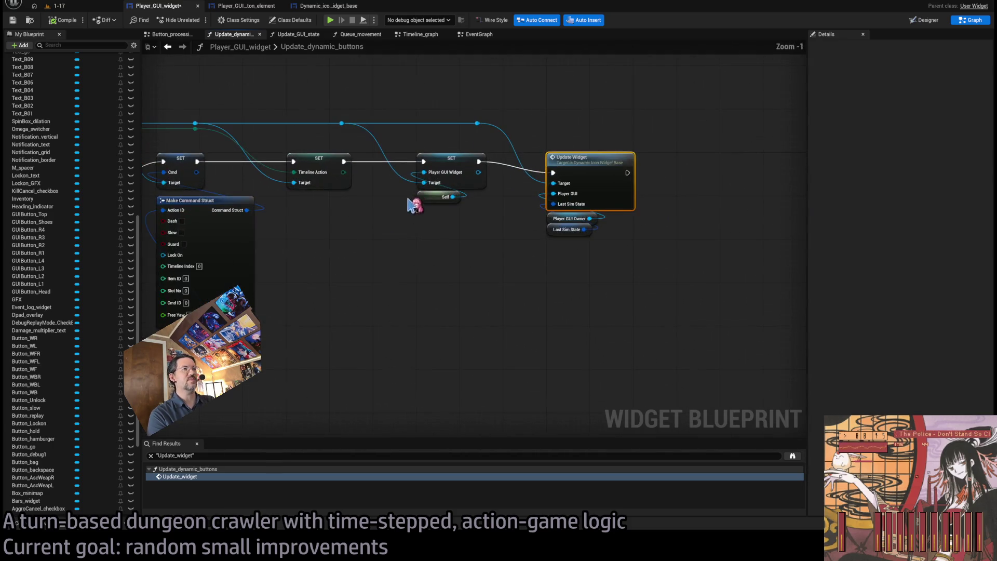
scroll(564, 262, down, 3)
scroll(640, 271, up, 3)
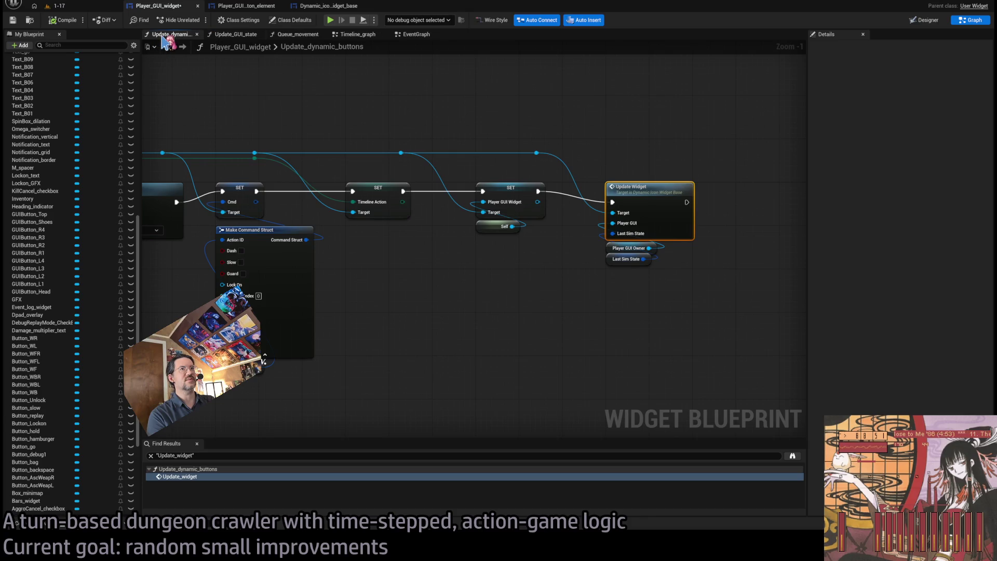
middle_click(163, 38)
middle_click(163, 37)
middle_click(162, 37)
middle_click(163, 37)
middle_click(163, 37)
Step: Pull the SET Last Sim State, Get Last State and Followed Puppet nodes out of the chain
scroll(364, 207, down, 6)
scroll(493, 151, up, 2)
scroll(444, 263, up, 4)
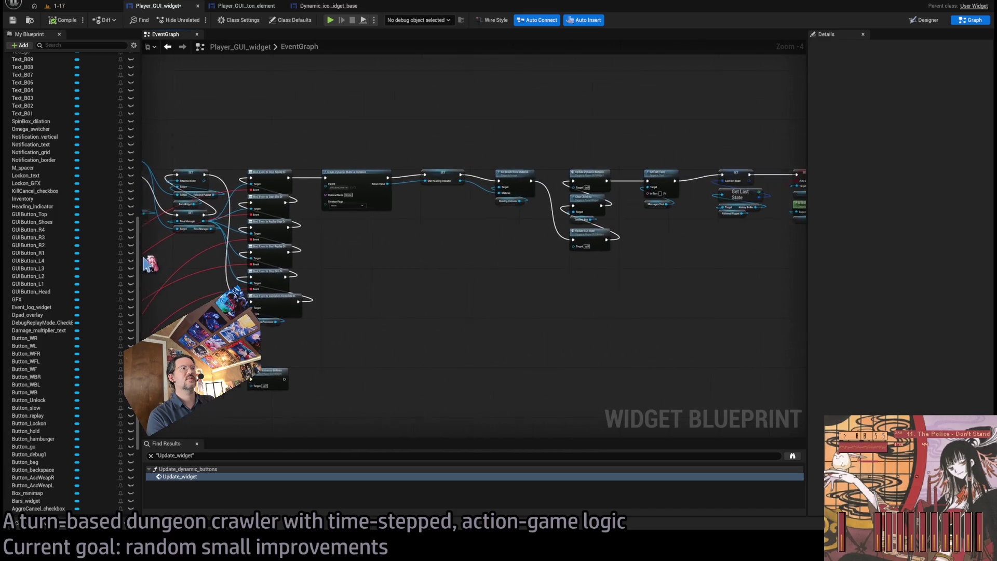
scroll(490, 254, down, 1)
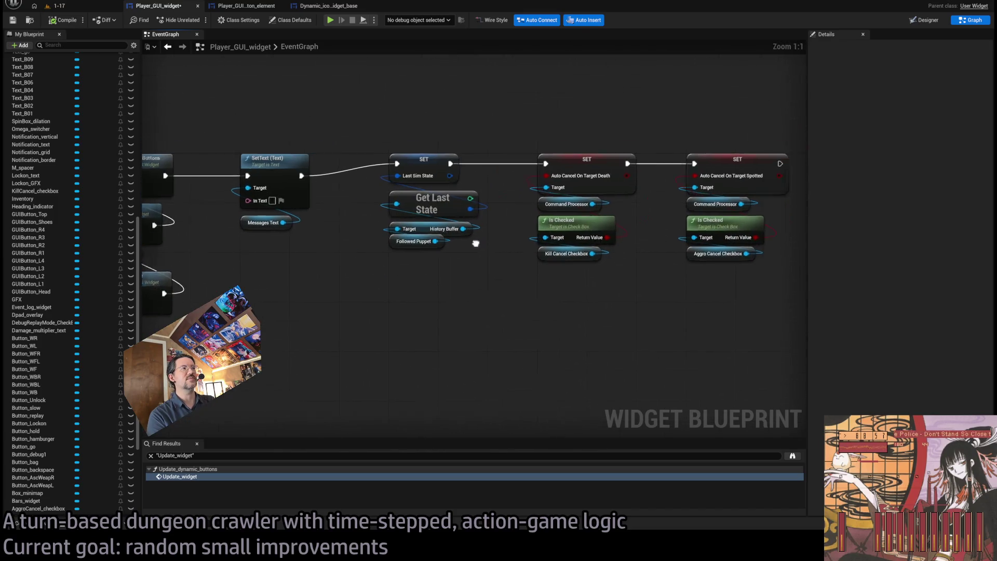
drag(399, 193, 502, 177)
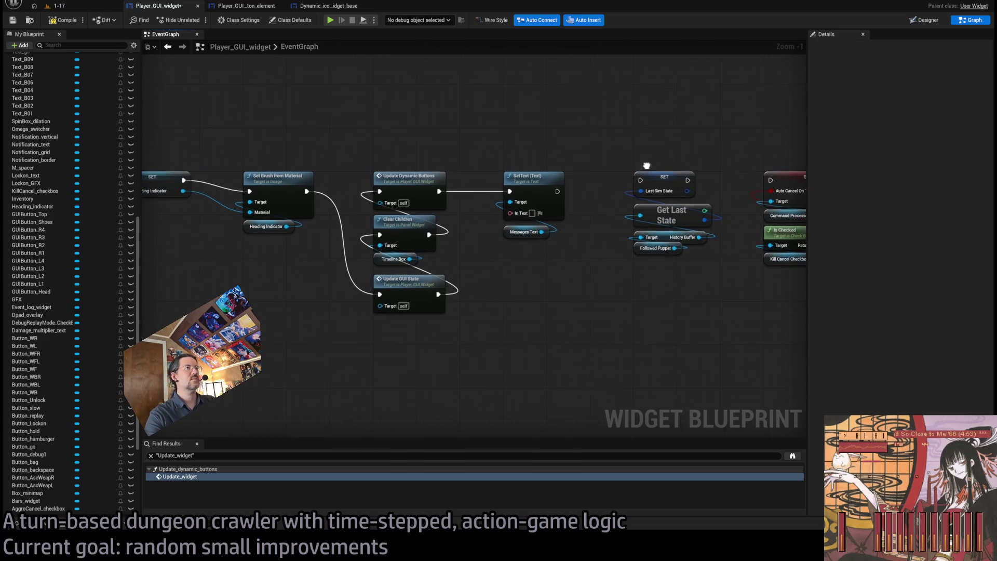
drag(646, 129, 724, 257)
scroll(724, 257, down, 1)
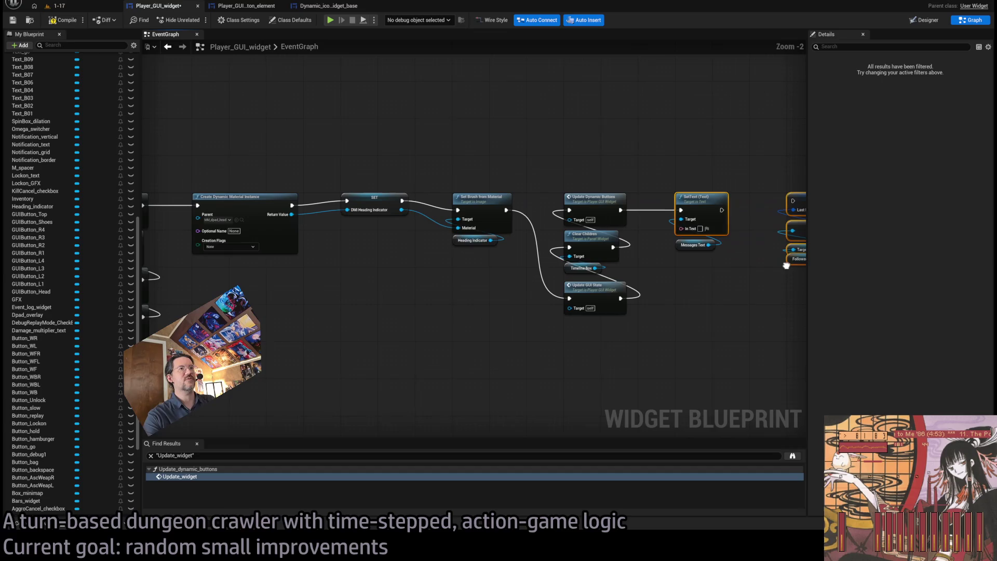
drag(711, 156, 774, 338)
mouse_move(747, 218)
mouse_down()
mouse_move(529, 364)
mouse_move(366, 332)
mouse_up()
Step: Wire SetText to the next SET and slot the Last Sim State nodes after Set Brush from Material
drag(510, 217, 922, 193)
mouse_move(773, 156)
mouse_down()
mouse_move(701, 218)
mouse_move(506, 332)
mouse_up()
mouse_move(592, 156)
mouse_down()
mouse_move(670, 334)
mouse_move(455, 187)
mouse_move(532, 175)
mouse_up()
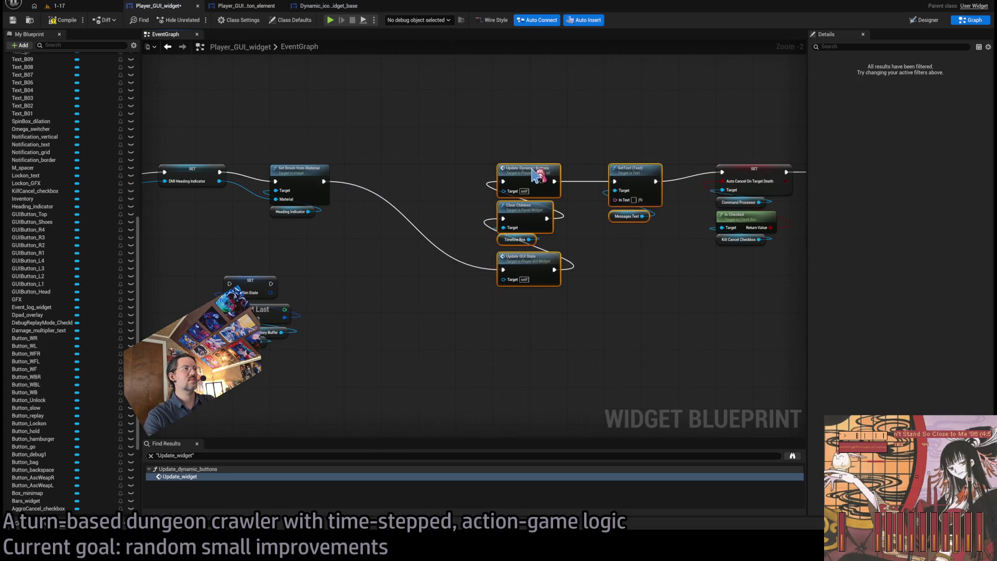
mouse_move(334, 256)
mouse_down()
mouse_move(296, 305)
mouse_move(244, 316)
mouse_move(441, 233)
mouse_move(423, 174)
mouse_up()
click(431, 127)
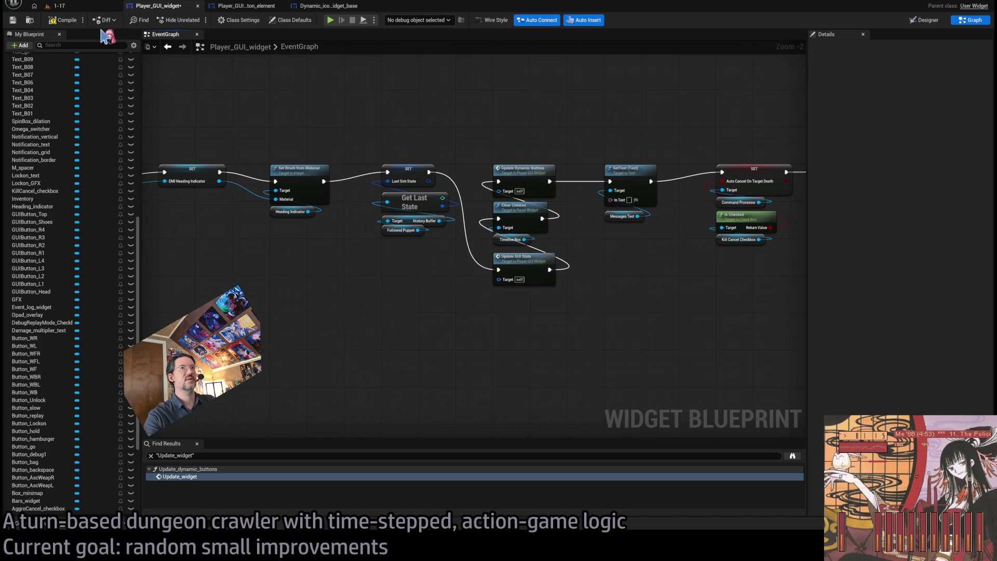
click(79, 8)
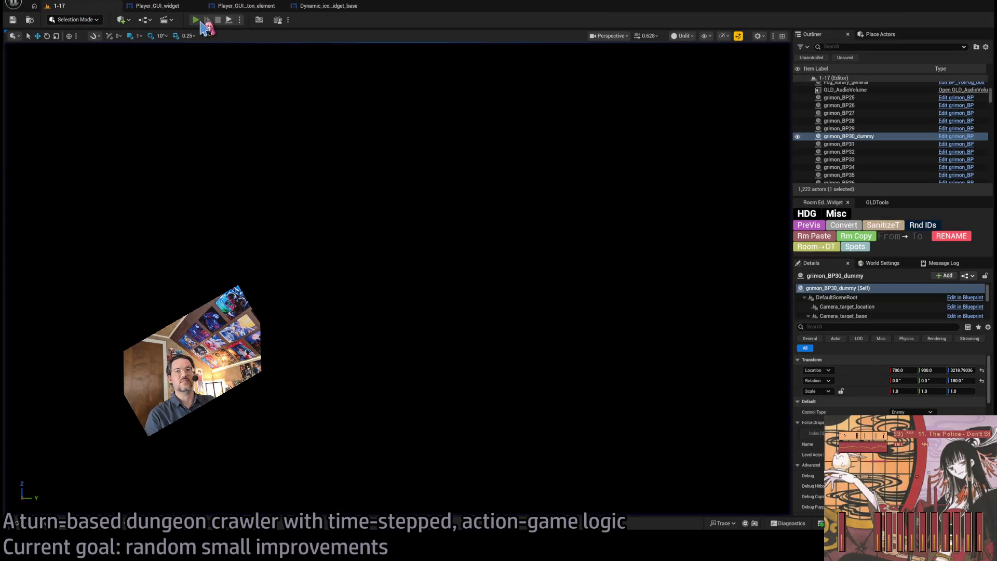
Step: Playtest 1-17, attacking the cat with the Double stance-breaker at normal and slow timing
click(199, 21)
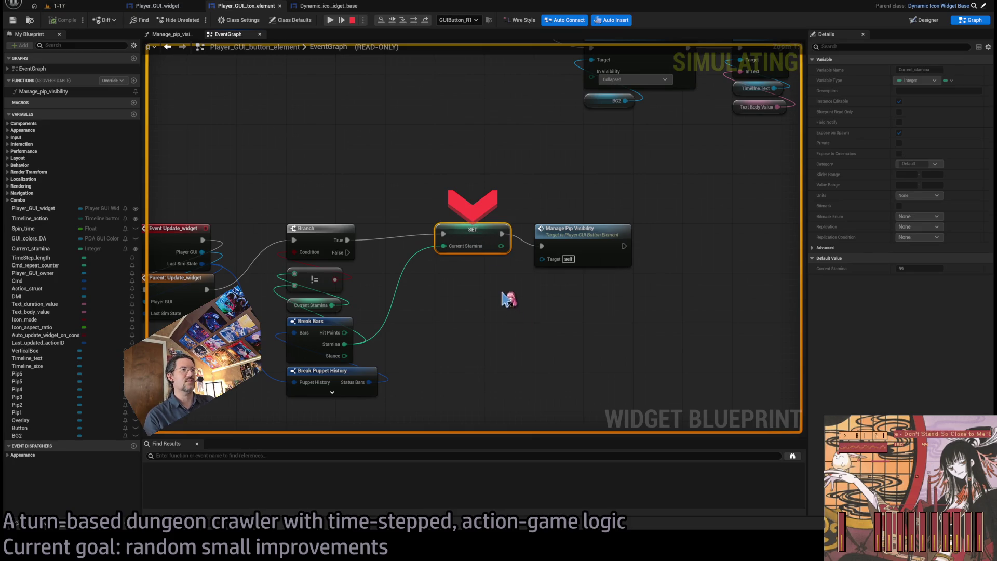
click(331, 21)
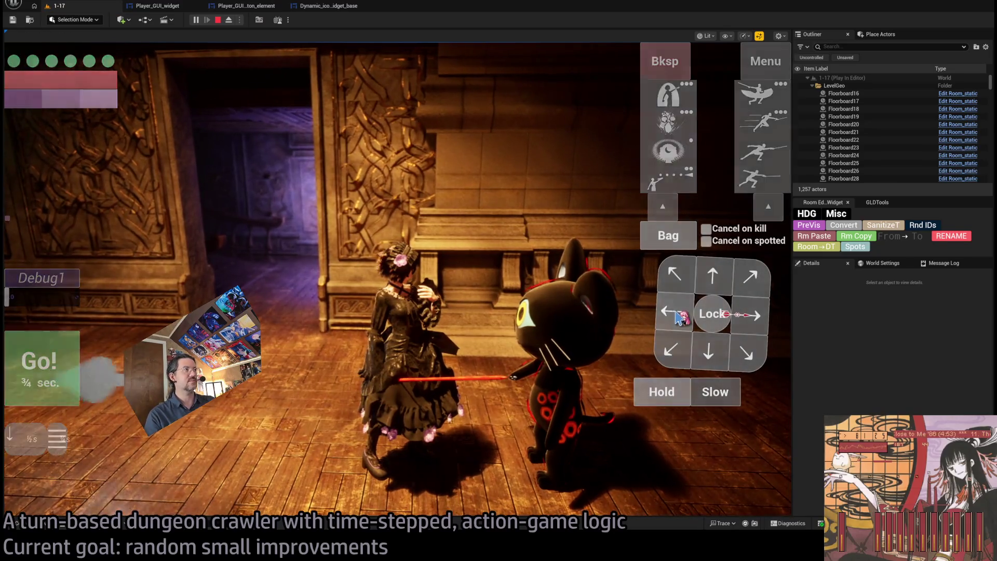
click(719, 394)
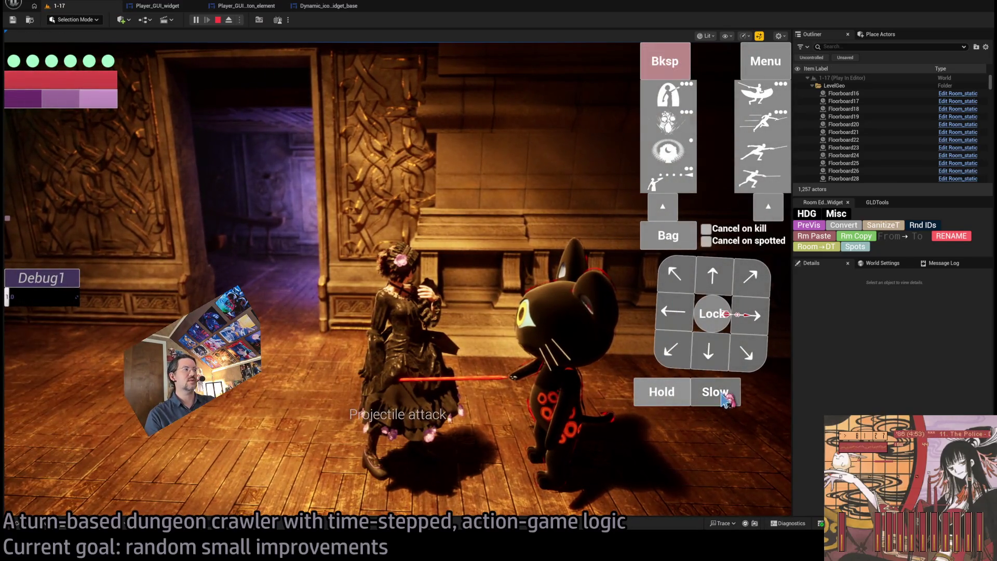
click(763, 101)
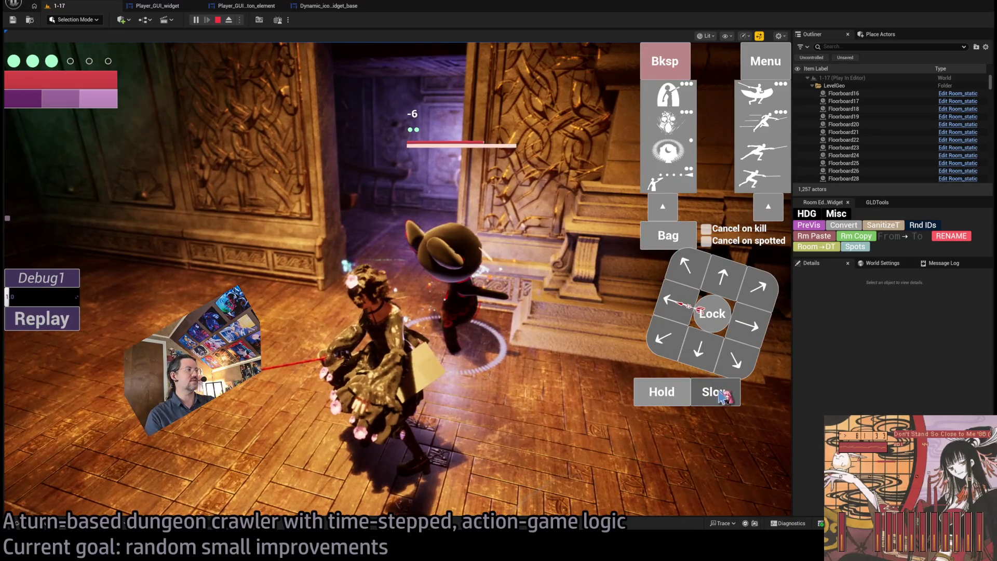
click(721, 393)
click(767, 136)
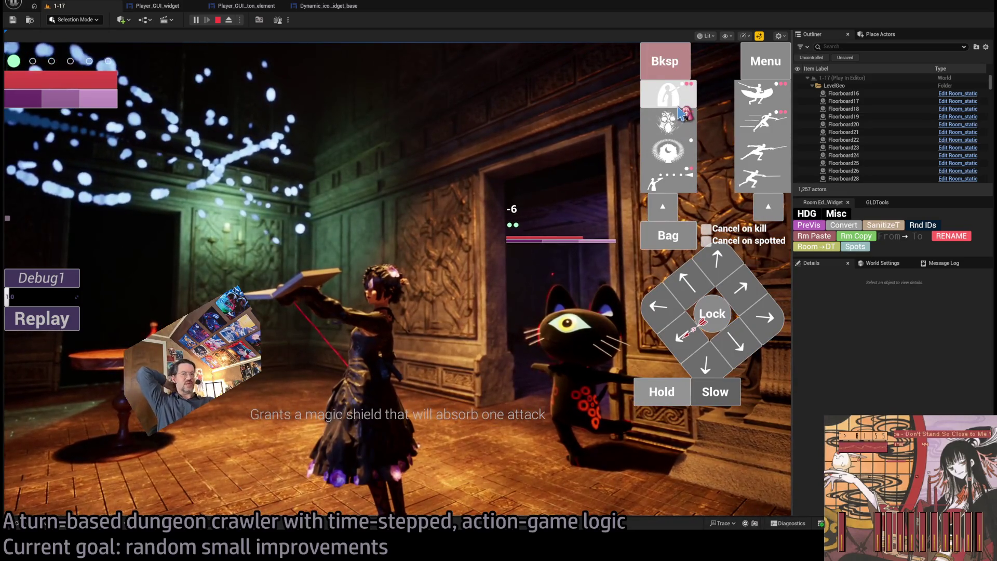
Step: Use the magic shield skill, then stop and go back to Dynamic_icon_widget_base
click(684, 119)
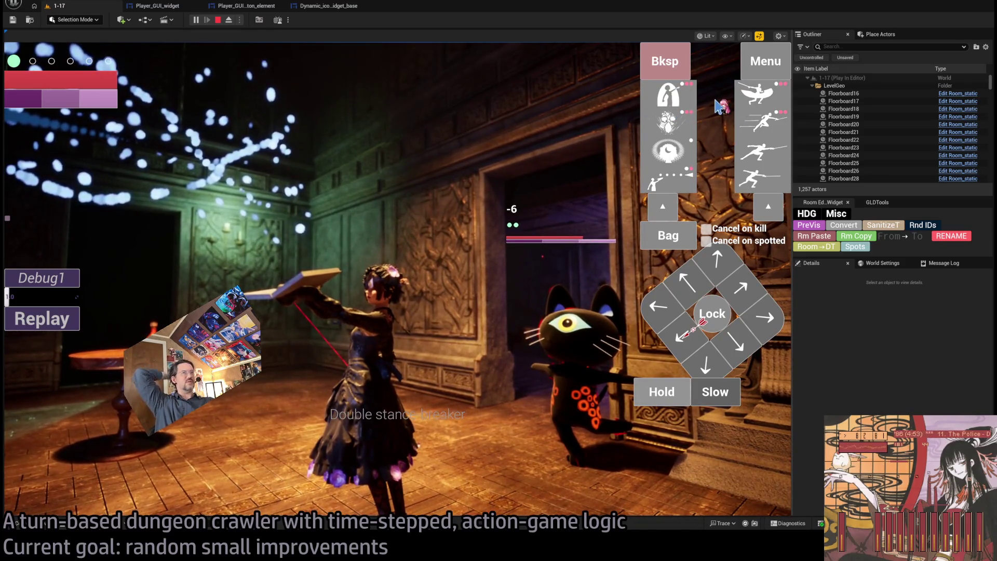
click(759, 96)
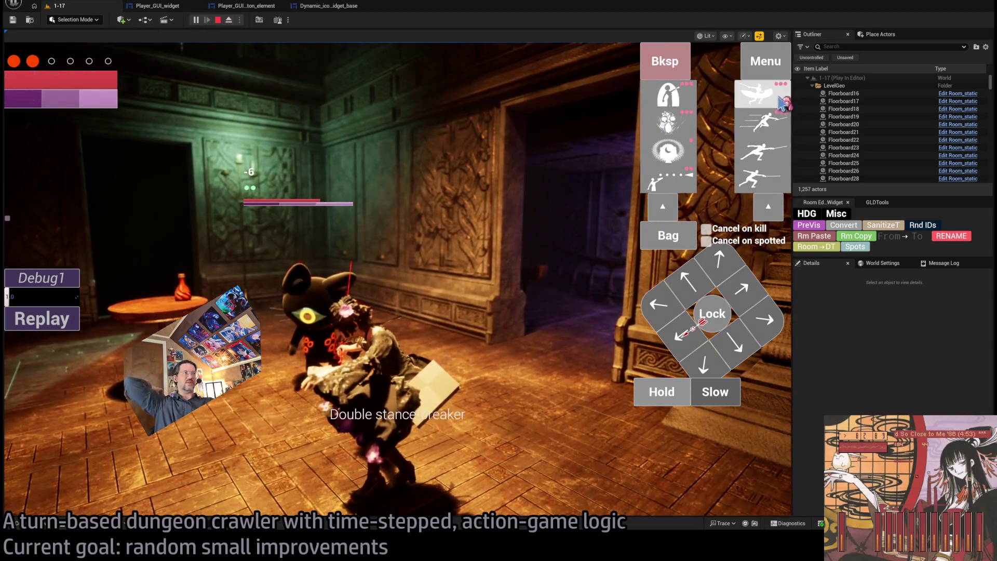
click(223, 21)
click(317, 6)
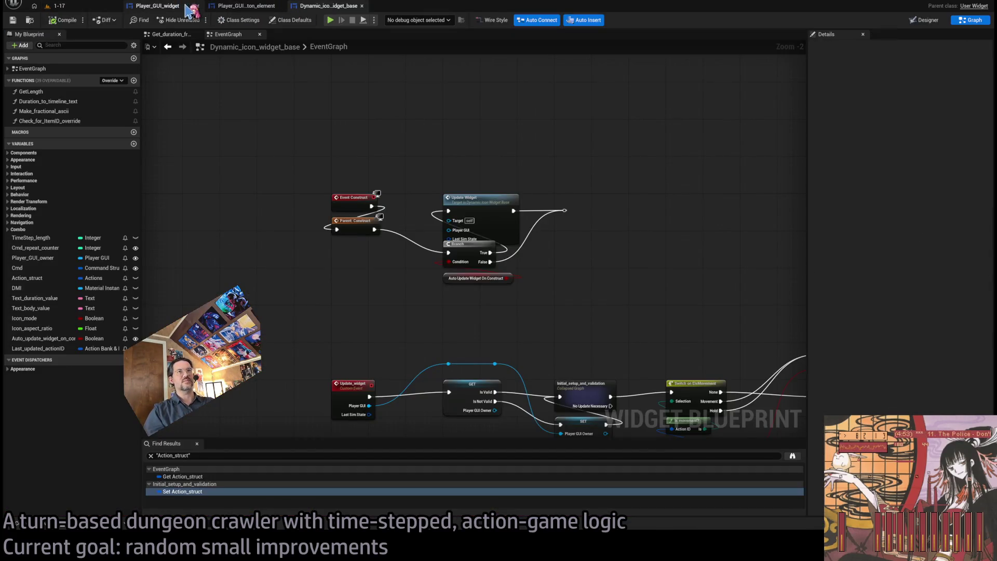
Step: Open the Manage_pip_visibility function graph in the Player_GUI_button_element blueprint
click(161, 6)
click(248, 6)
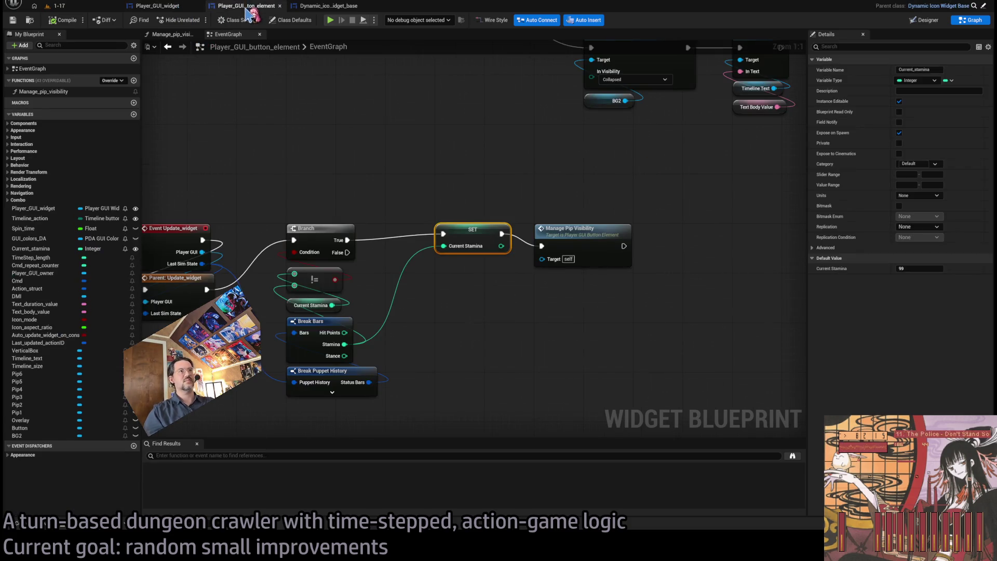
scroll(374, 283, down, 5)
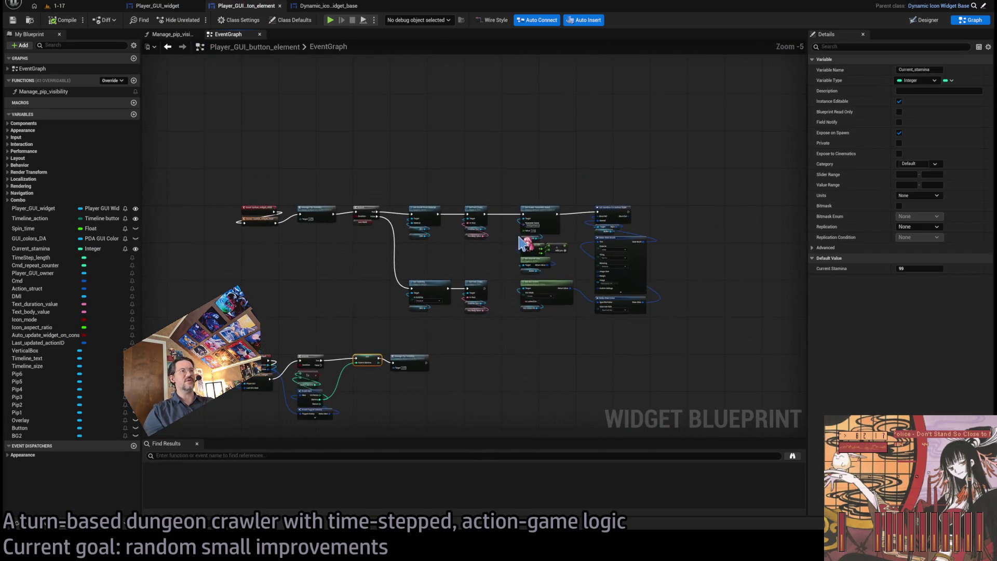
scroll(450, 248, up, 5)
scroll(449, 248, down, 4)
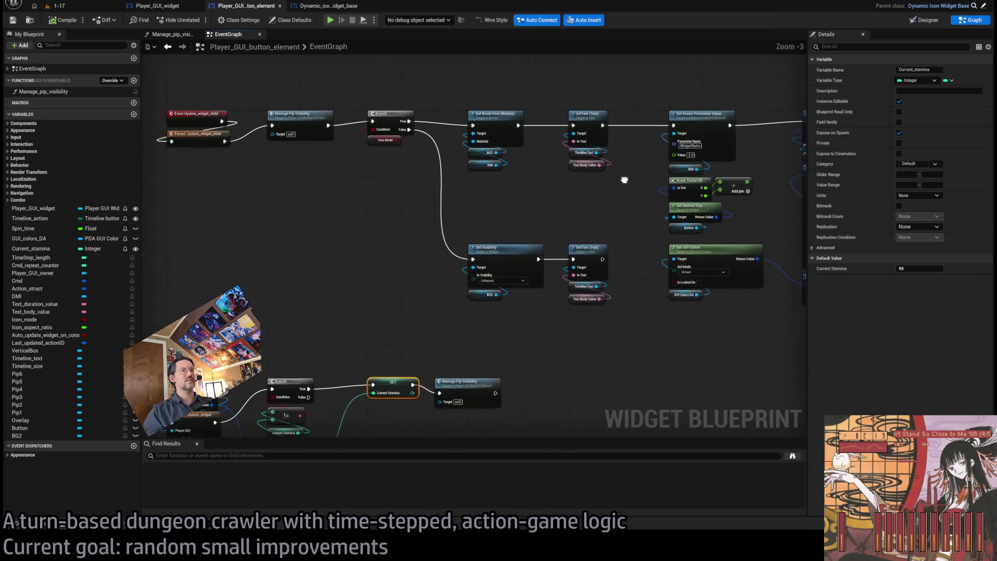
click(328, 9)
click(178, 7)
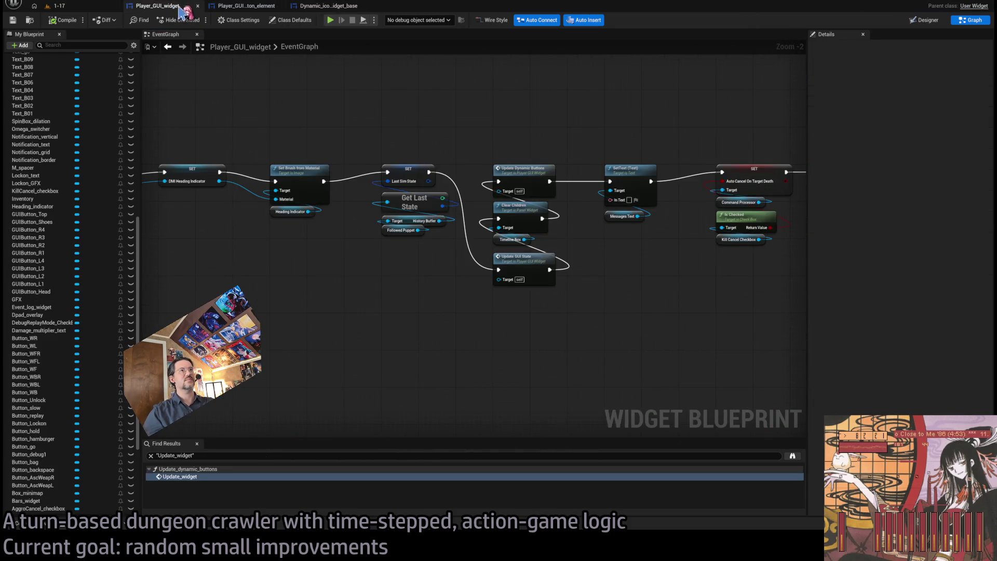
click(249, 8)
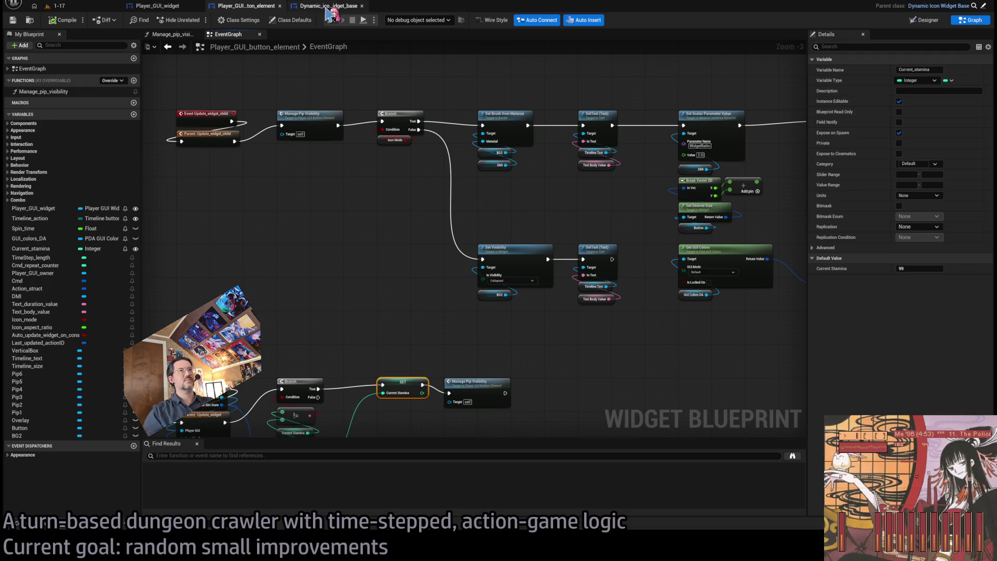
double_click(328, 133)
scroll(328, 136, down, 1)
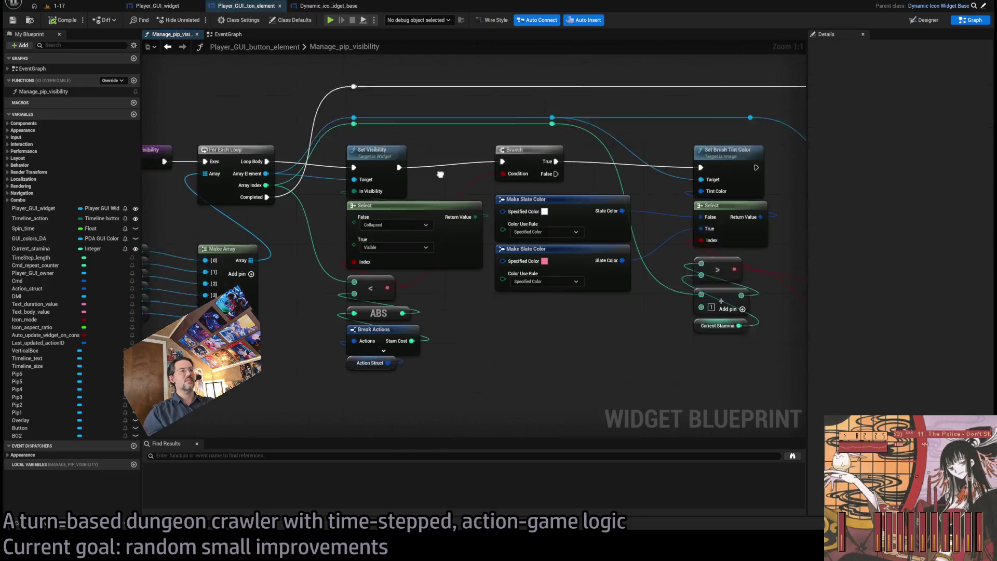
scroll(457, 243, down, 1)
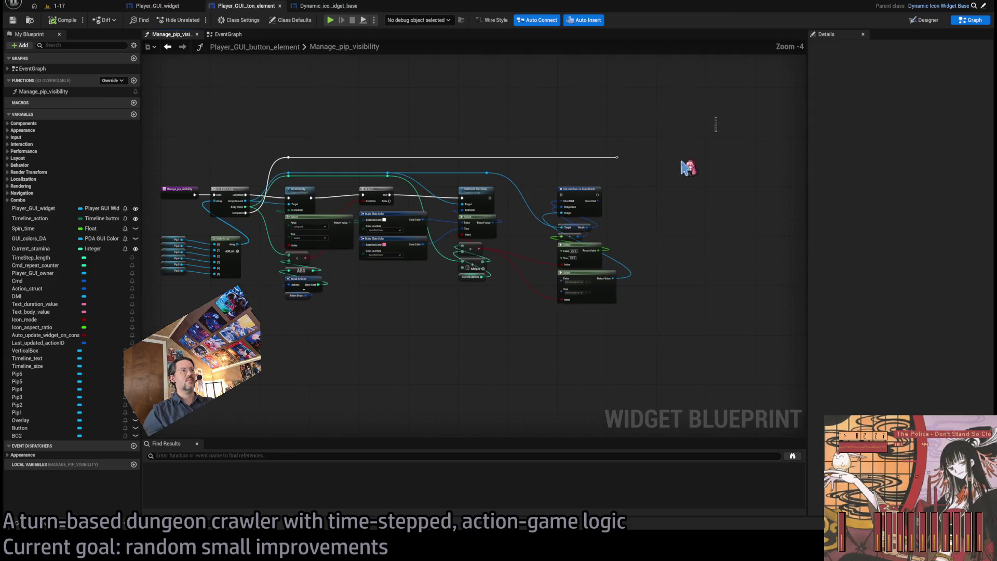
Step: Move the Set Brush Tint Color group, then the Branch and Make Slate Color nodes, to the right
drag(713, 149, 444, 350)
scroll(456, 223, up, 2)
mouse_move(476, 149)
mouse_down()
mouse_move(686, 150)
mouse_move(673, 149)
mouse_up()
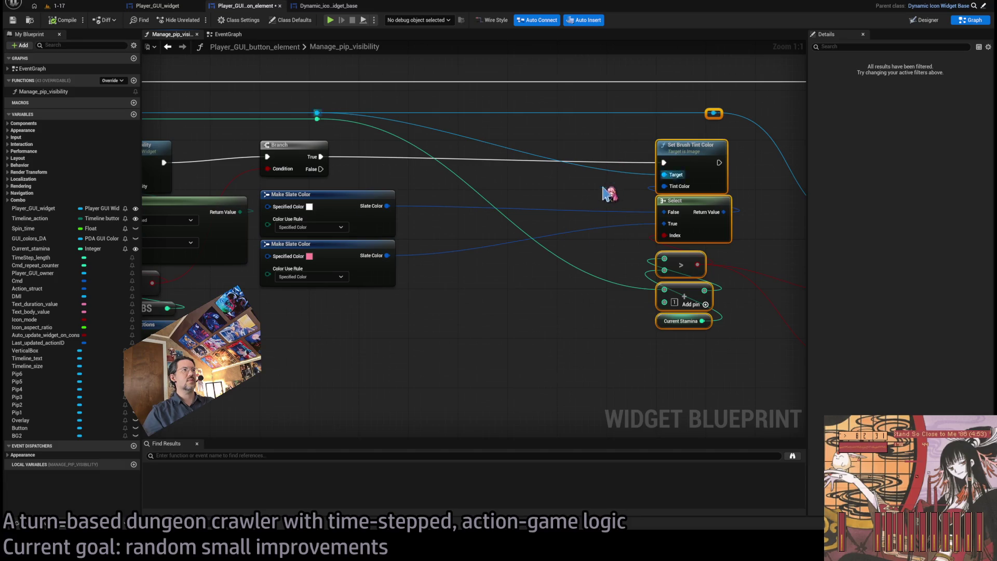
click(470, 327)
mouse_move(414, 276)
mouse_down()
mouse_move(337, 162)
mouse_move(357, 114)
mouse_up()
mouse_move(389, 103)
mouse_down()
mouse_move(387, 143)
mouse_move(412, 105)
mouse_move(319, 316)
mouse_up()
mouse_move(322, 121)
mouse_down()
mouse_move(377, 127)
mouse_move(371, 121)
mouse_up()
click(373, 324)
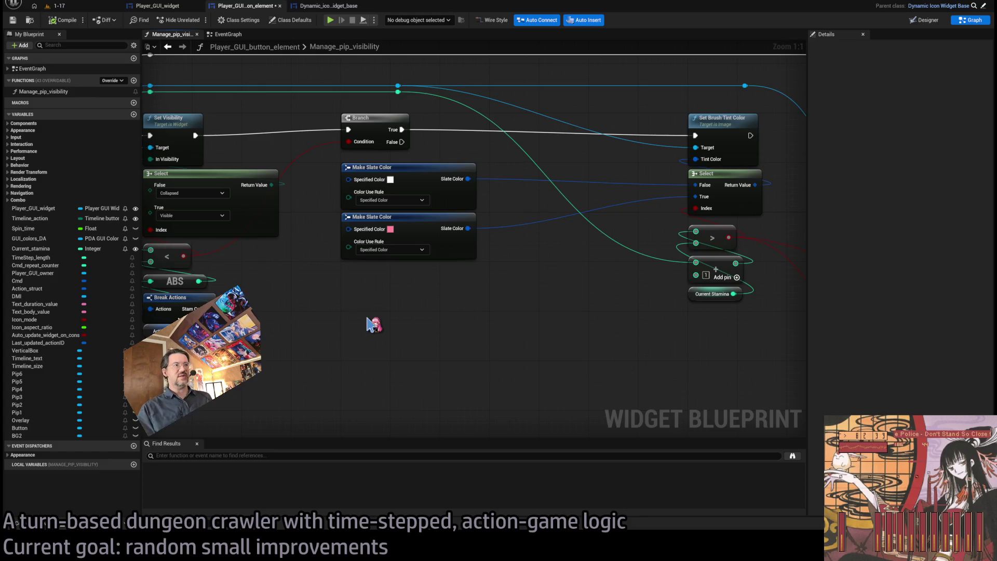
Step: Pan past the loop, Make Array and ABS nodes back to the tint-colour group
drag(492, 293, 465, 307)
mouse_move(555, 332)
mouse_down()
mouse_move(652, 271)
mouse_move(627, 283)
mouse_move(639, 309)
mouse_move(418, 311)
mouse_up()
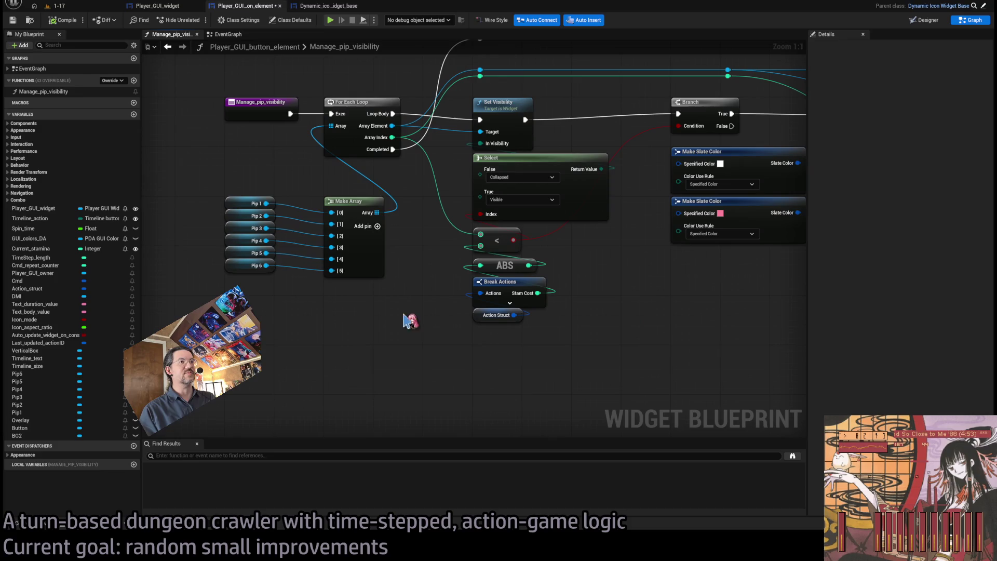
mouse_move(685, 370)
mouse_down()
mouse_move(617, 389)
mouse_move(493, 354)
mouse_move(546, 347)
mouse_up()
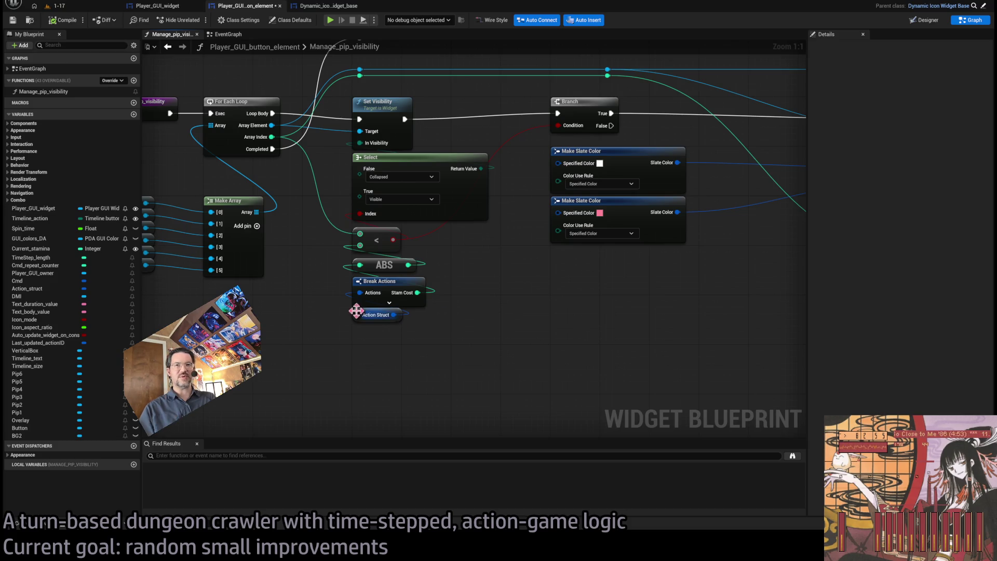
scroll(456, 358, up, 1)
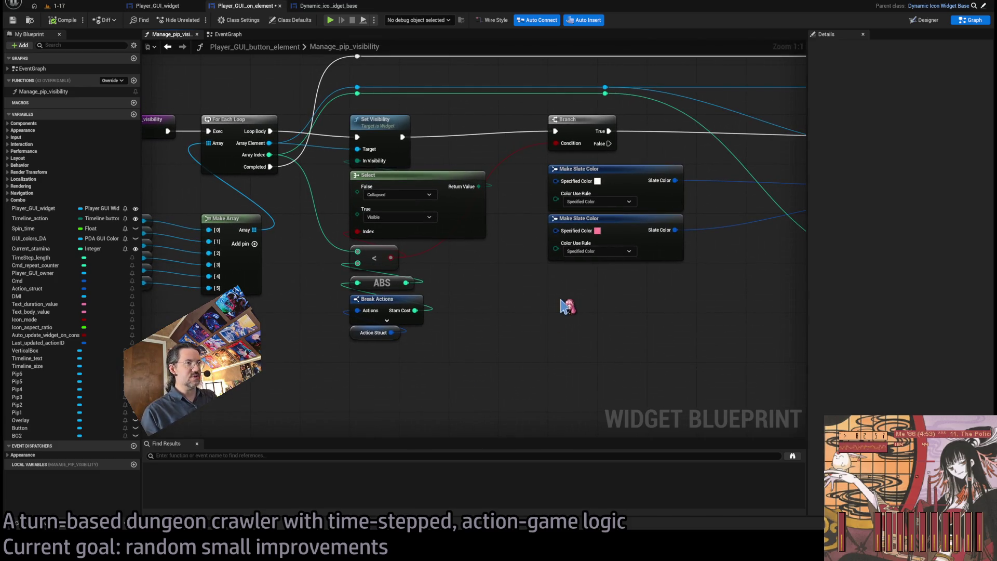
mouse_move(506, 338)
mouse_down()
mouse_move(483, 285)
mouse_move(641, 284)
mouse_up()
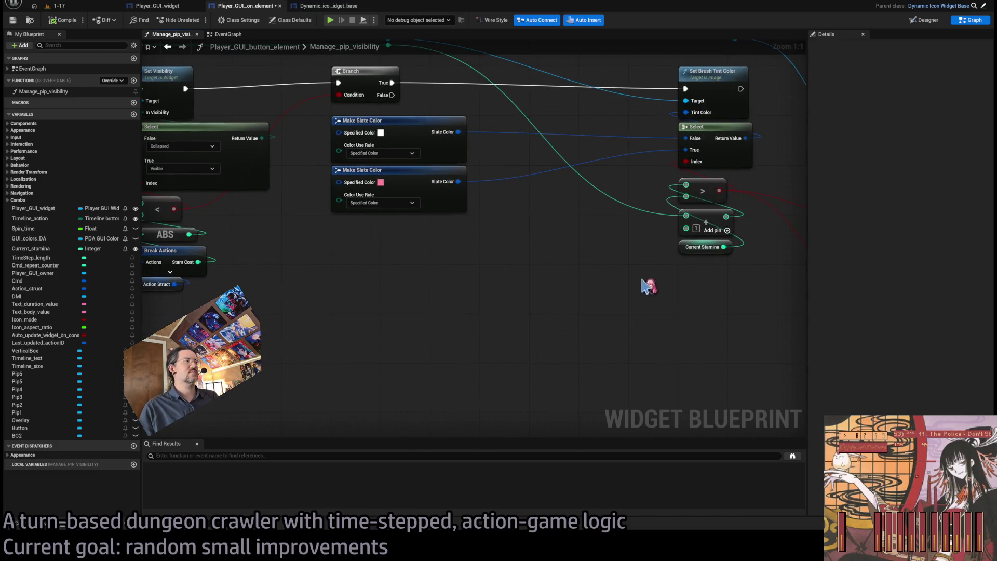
Step: Add a Current Stamina getter with a <= compare, then shift the colour and Select nodes down
mouse_move(704, 243)
mouse_down()
mouse_move(535, 295)
mouse_move(379, 310)
mouse_move(365, 293)
mouse_up()
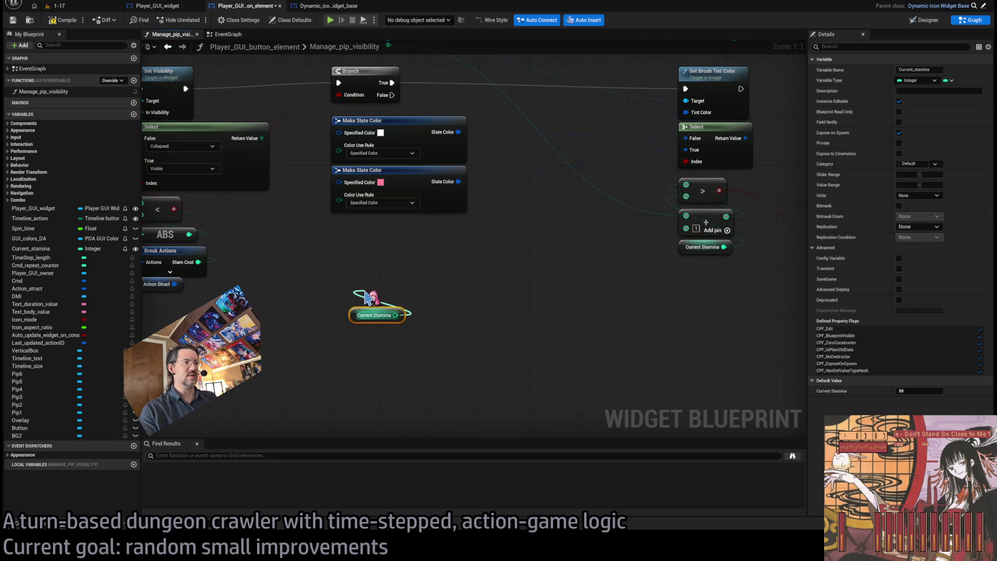
drag(368, 297, 363, 273)
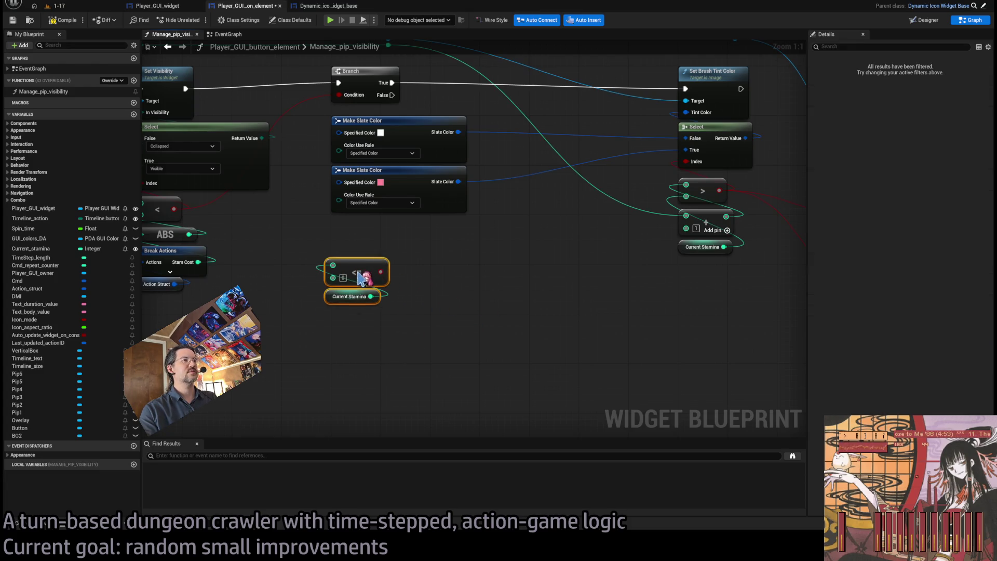
drag(539, 288, 432, 382)
drag(642, 377, 665, 324)
drag(667, 327, 357, 158)
drag(637, 191, 638, 228)
click(529, 322)
Step: Duplicate the Select node and place the copy just above the original
click(623, 216)
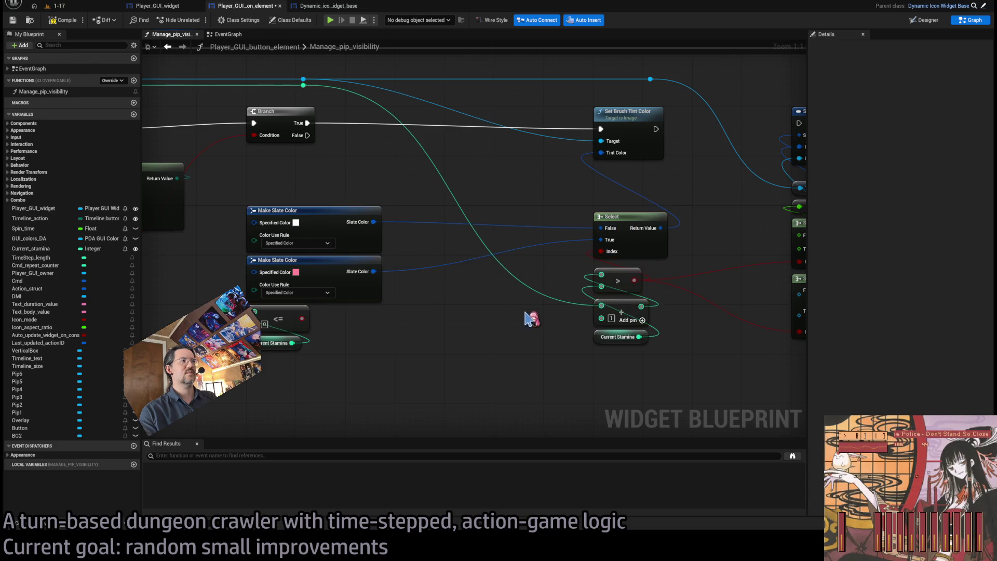
key(ctrl+c)
key(ctrl+v)
drag(631, 193, 628, 174)
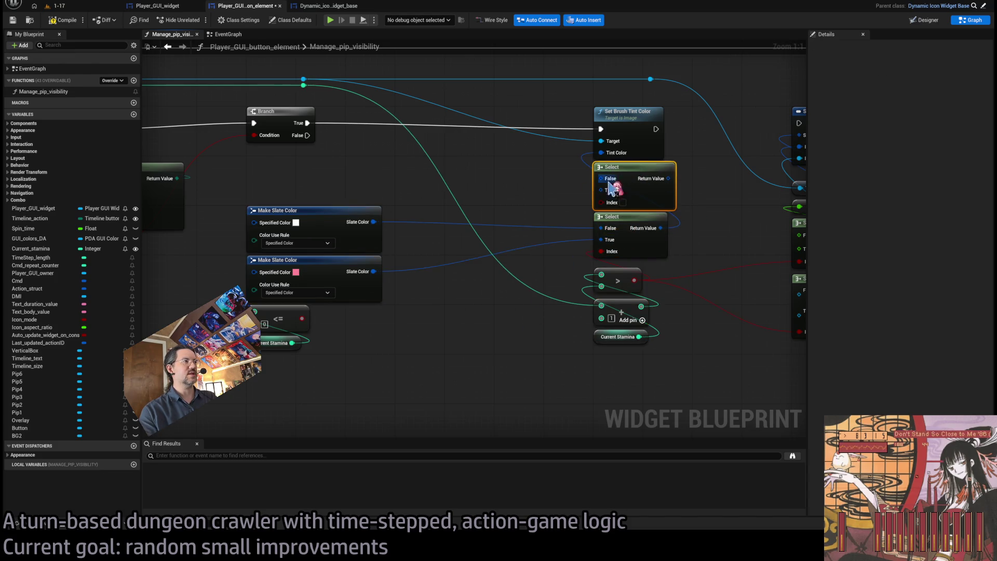
Step: Wire the <= result into the new Select's Index and move both slate colour nodes up
mouse_move(302, 318)
mouse_down()
mouse_move(617, 207)
mouse_move(602, 202)
mouse_up()
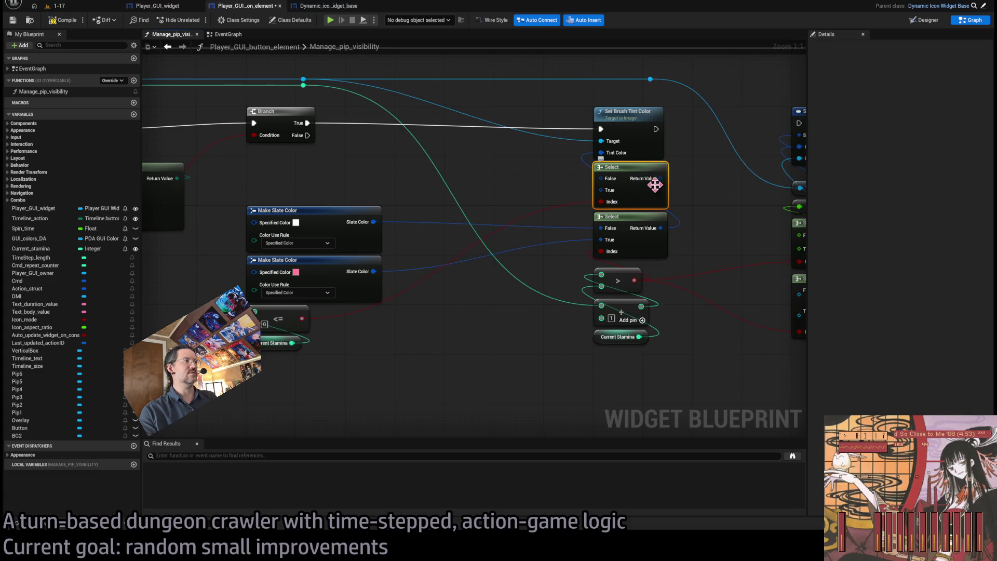
mouse_move(665, 223)
mouse_down()
mouse_move(634, 214)
mouse_move(602, 179)
mouse_move(643, 206)
mouse_up()
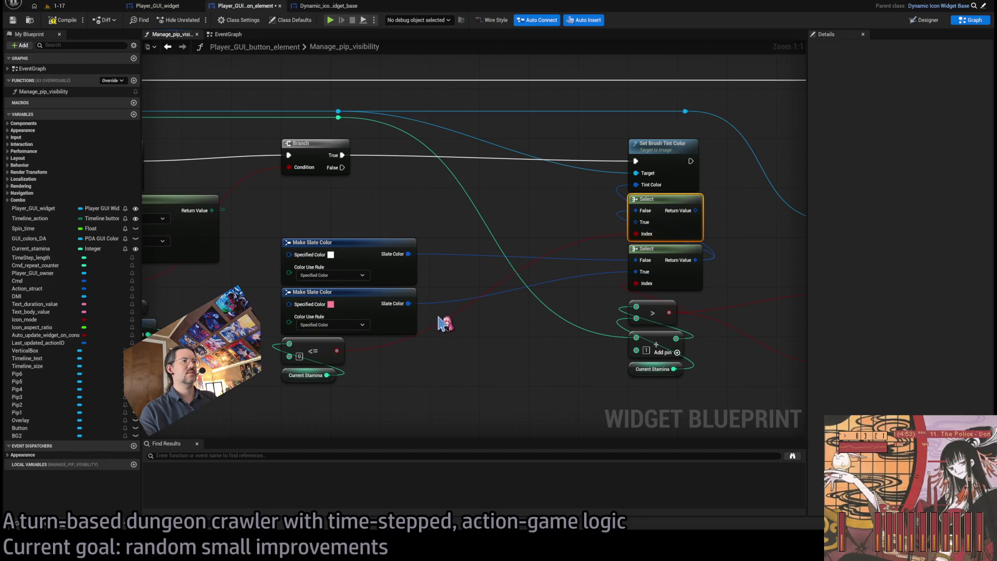
drag(450, 240, 410, 306)
drag(348, 245, 351, 200)
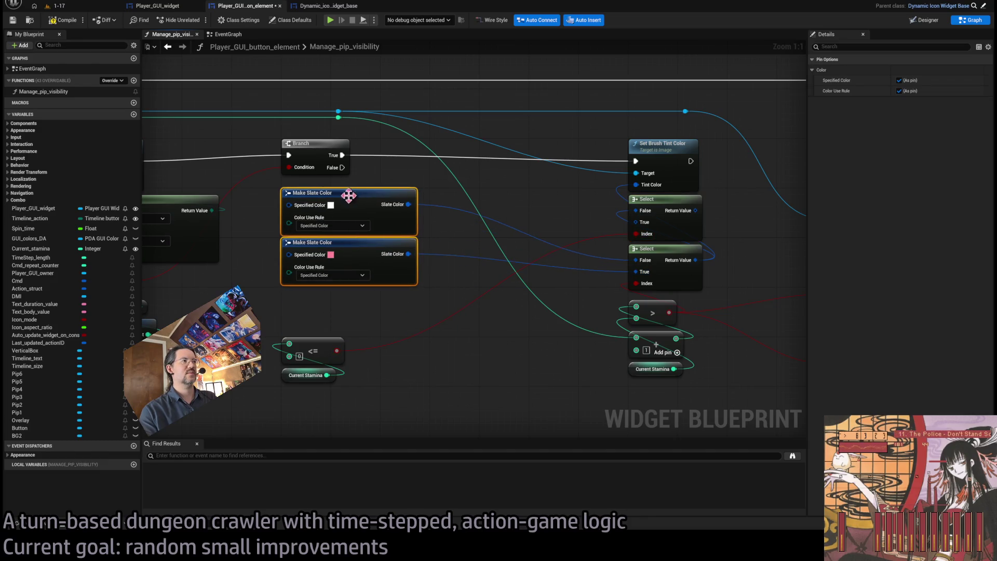
Step: Paste a third dark-red Make Slate Color and connect it to the Select's True input
click(362, 266)
key(ctrl+c)
key(ctrl+v)
drag(309, 290, 331, 300)
mouse_move(641, 222)
mouse_down()
mouse_move(434, 305)
mouse_move(408, 303)
mouse_up()
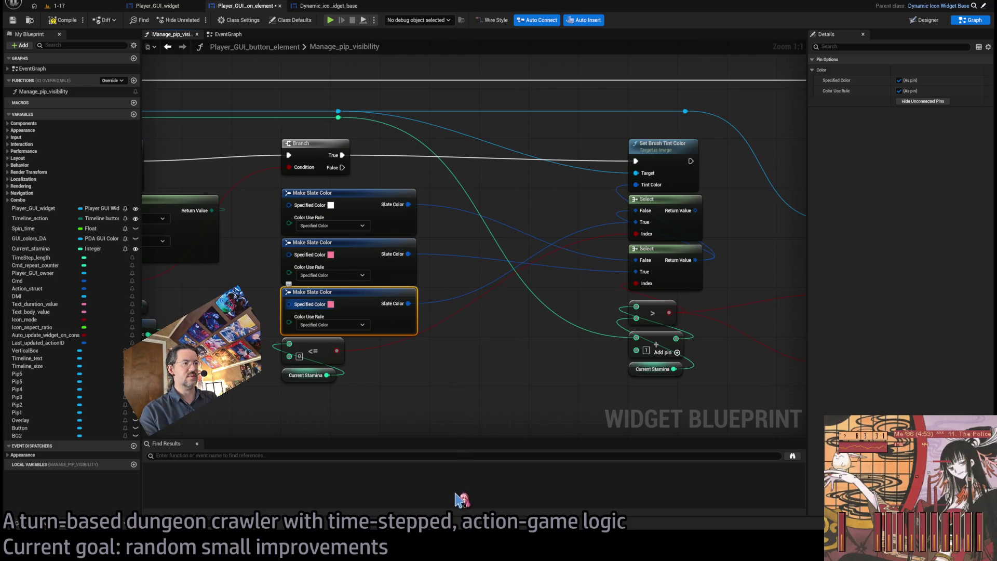
click(495, 377)
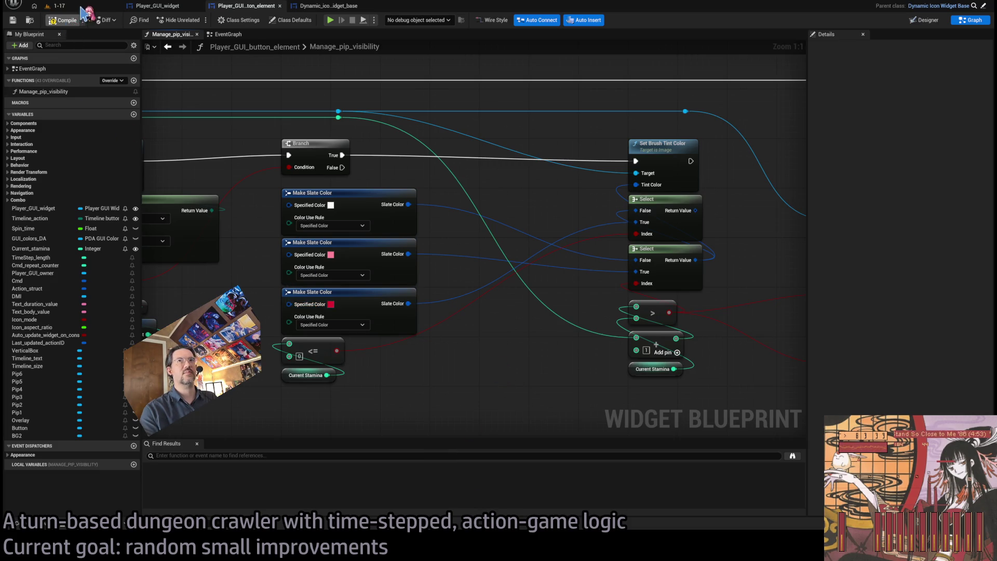
click(59, 6)
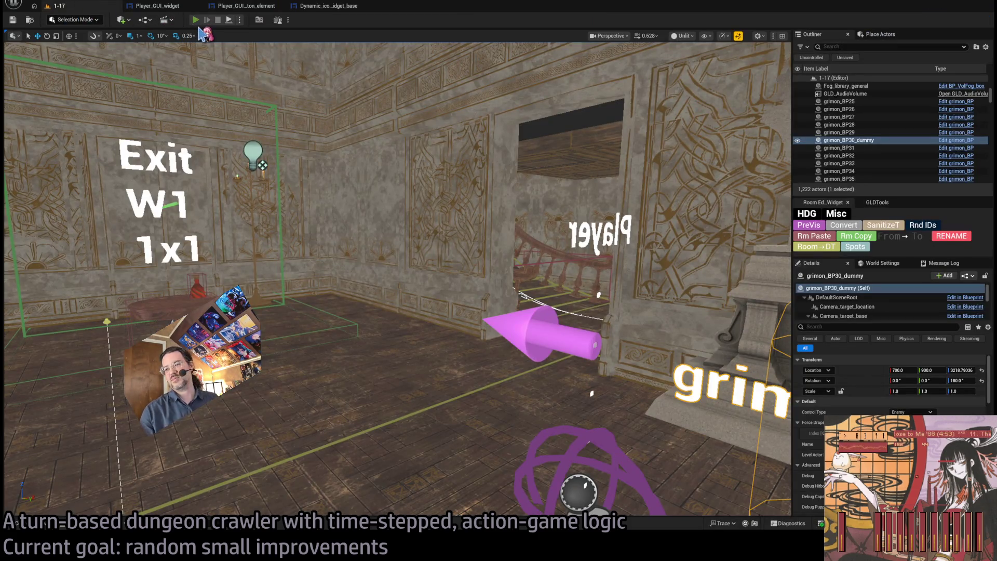
Step: Playtest 1-17 by locking onto the cat and attacking, then reopen Player_GUI_button_element
key(alt+p)
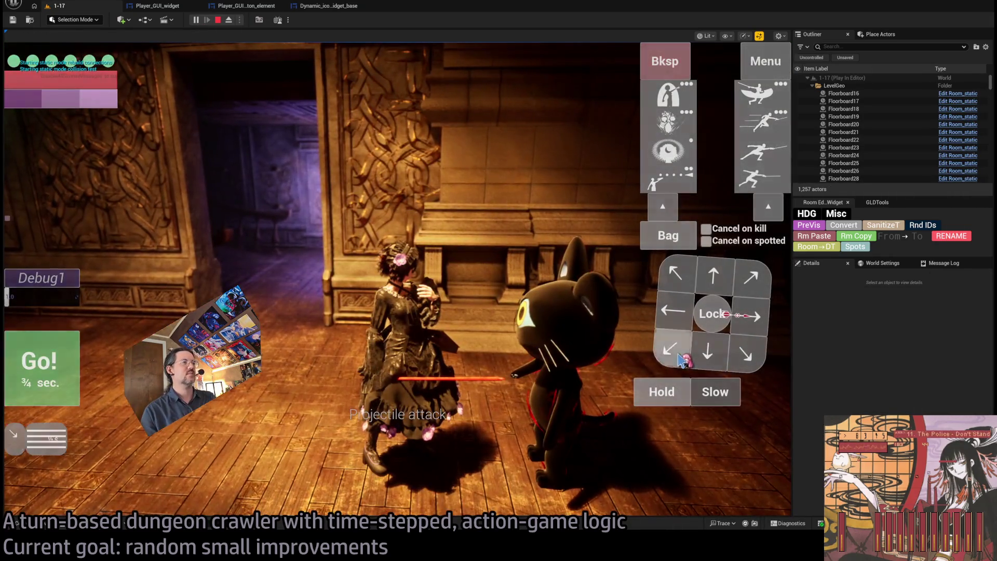
click(681, 358)
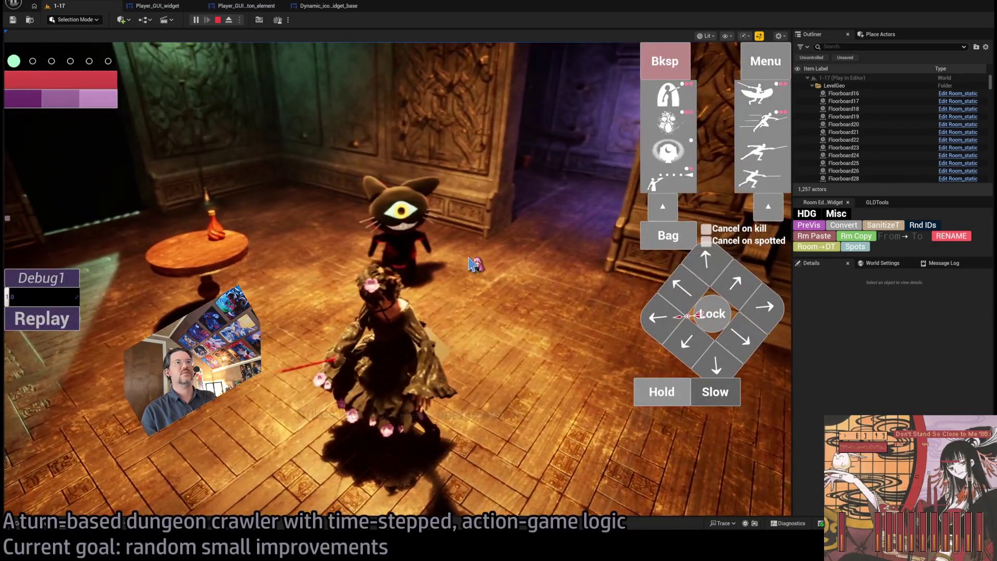
mouse_move(81, 77)
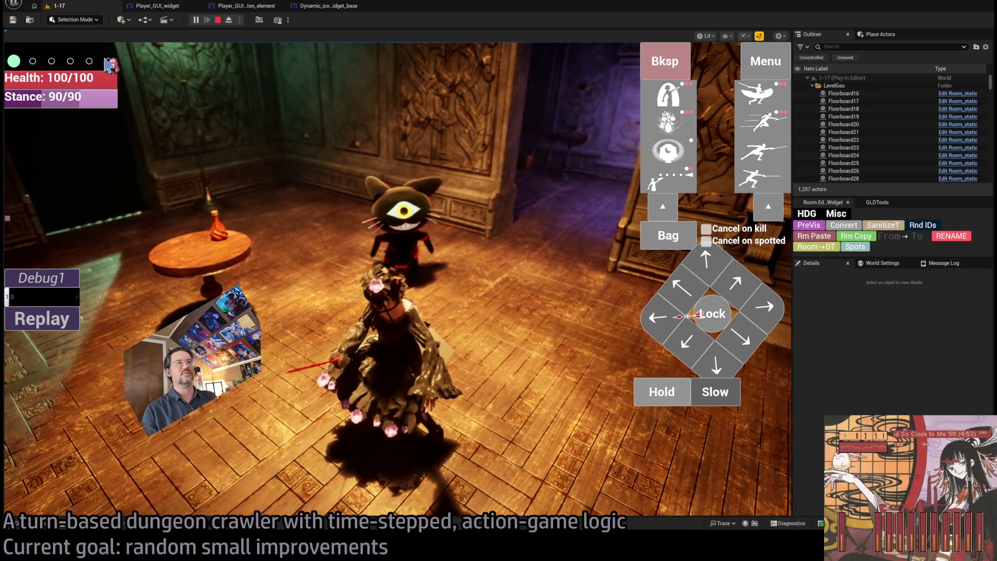
click(710, 357)
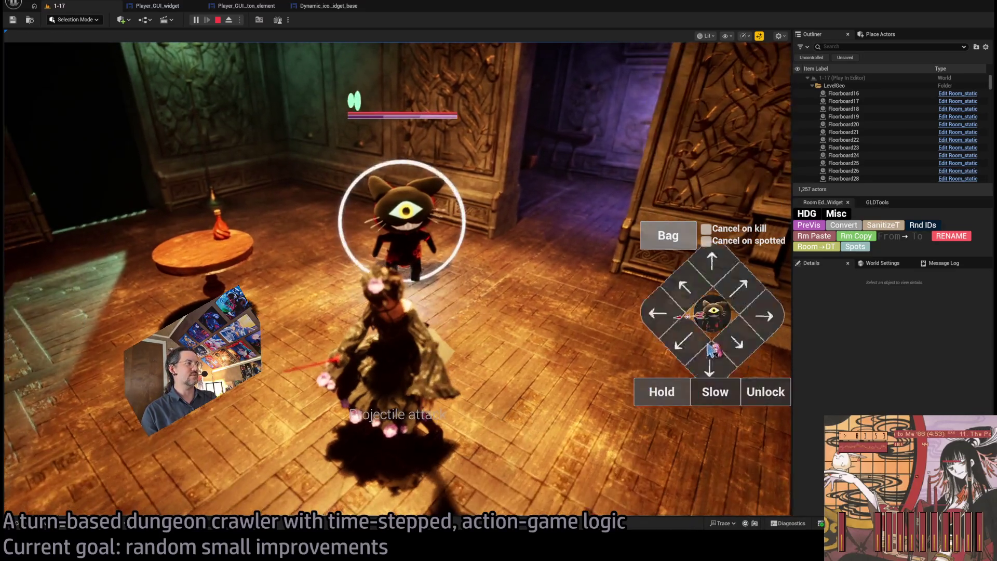
click(716, 366)
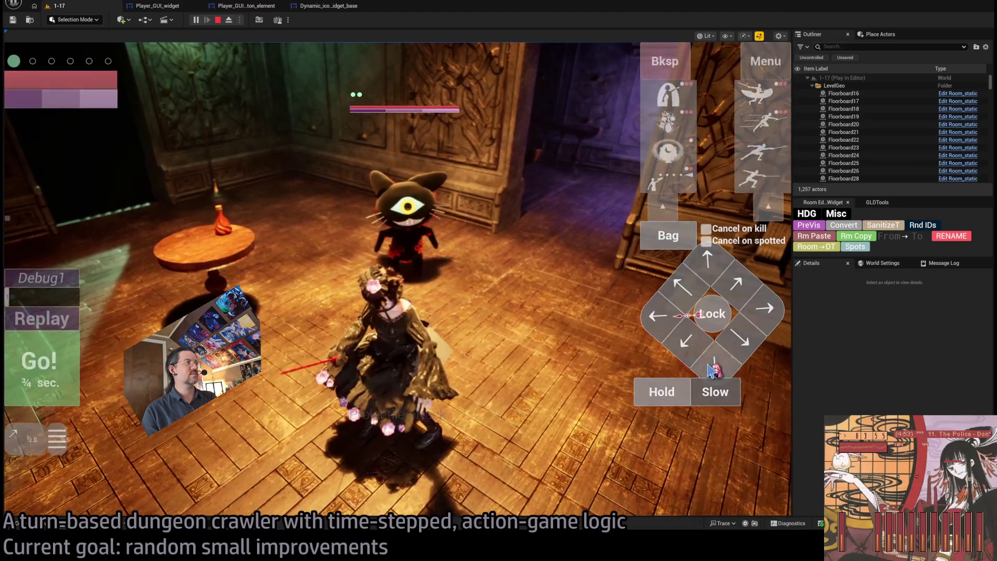
click(49, 370)
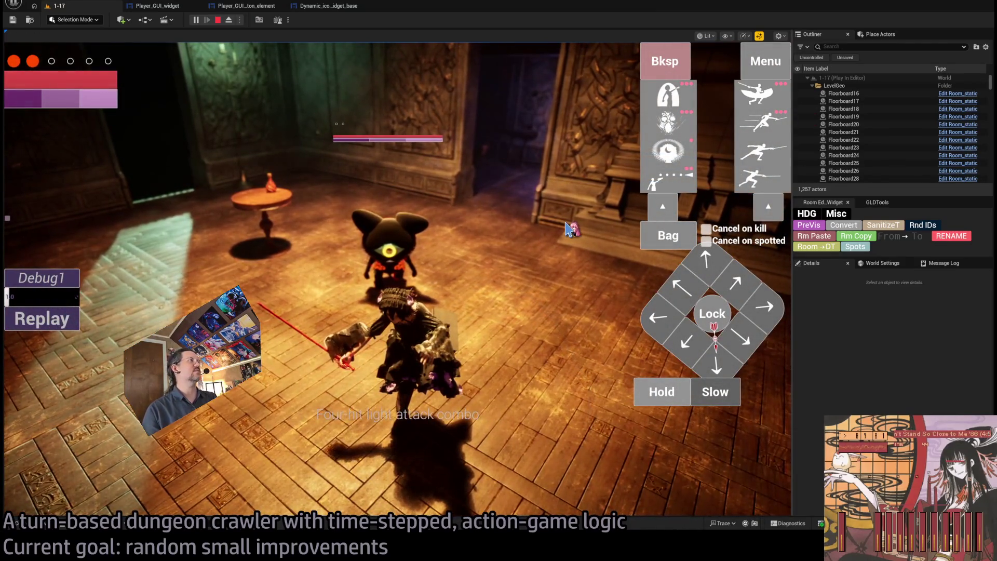
click(251, 8)
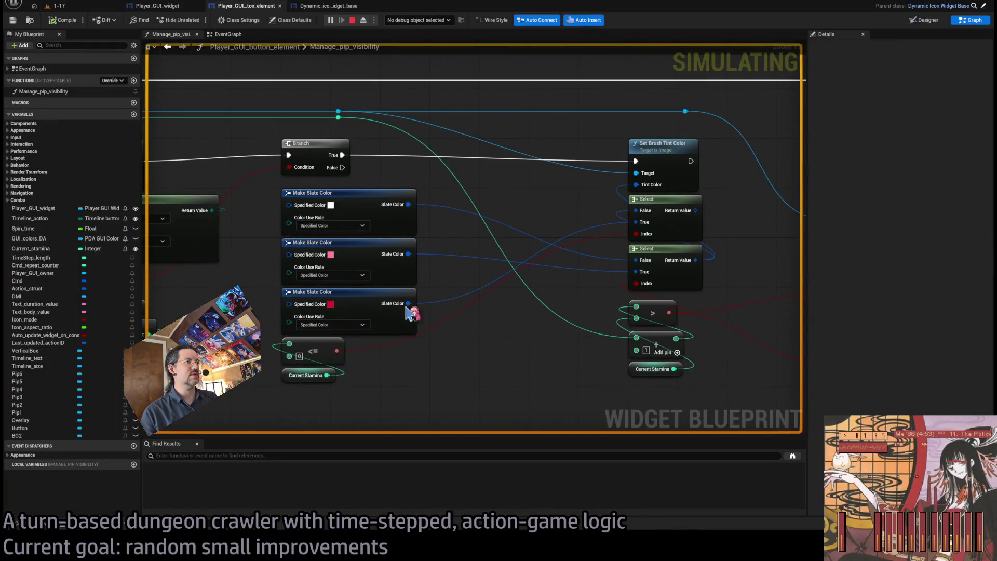
Step: Stop the simulation and compile the button element blueprint, checking the 1-17 level view
click(695, 212)
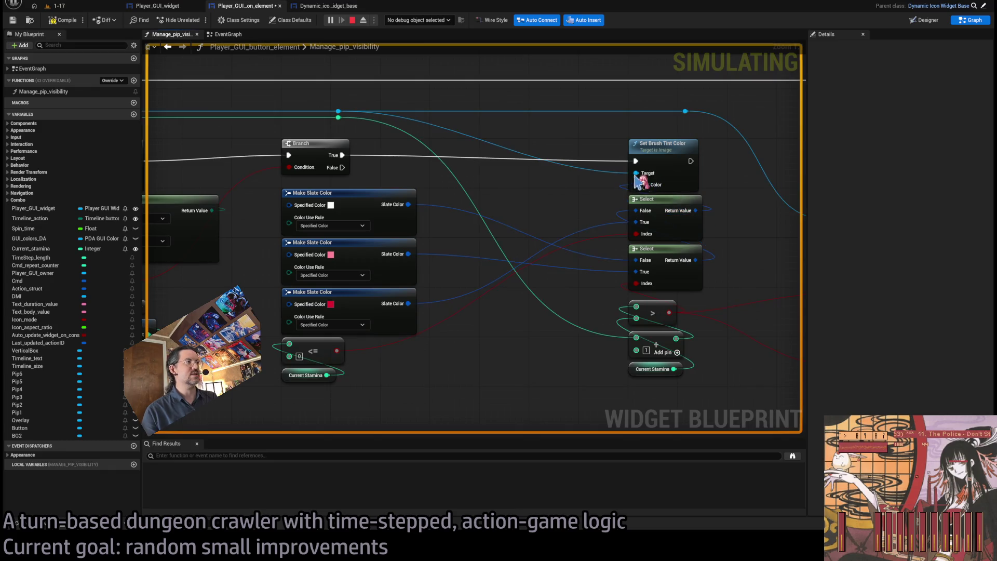
click(352, 20)
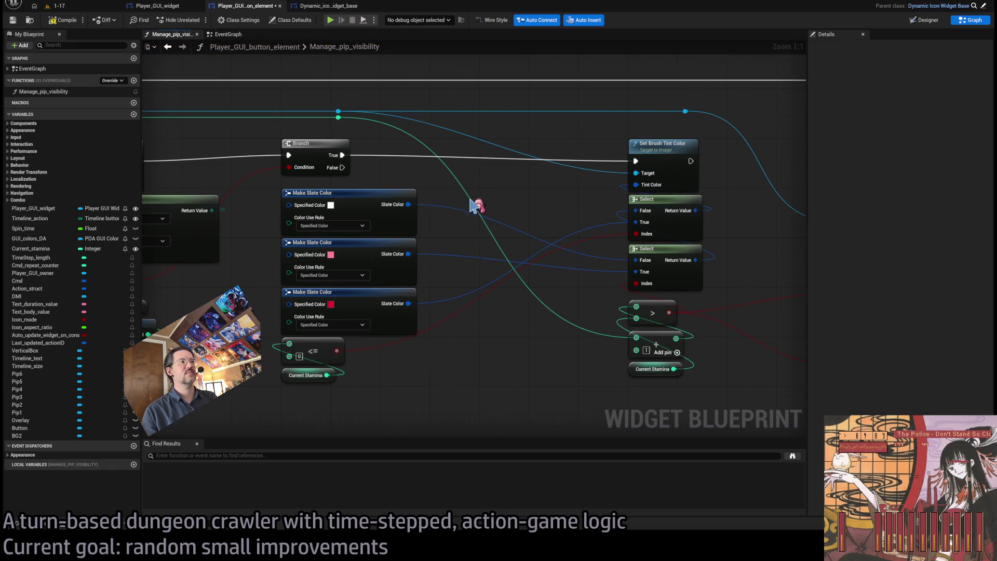
click(73, 22)
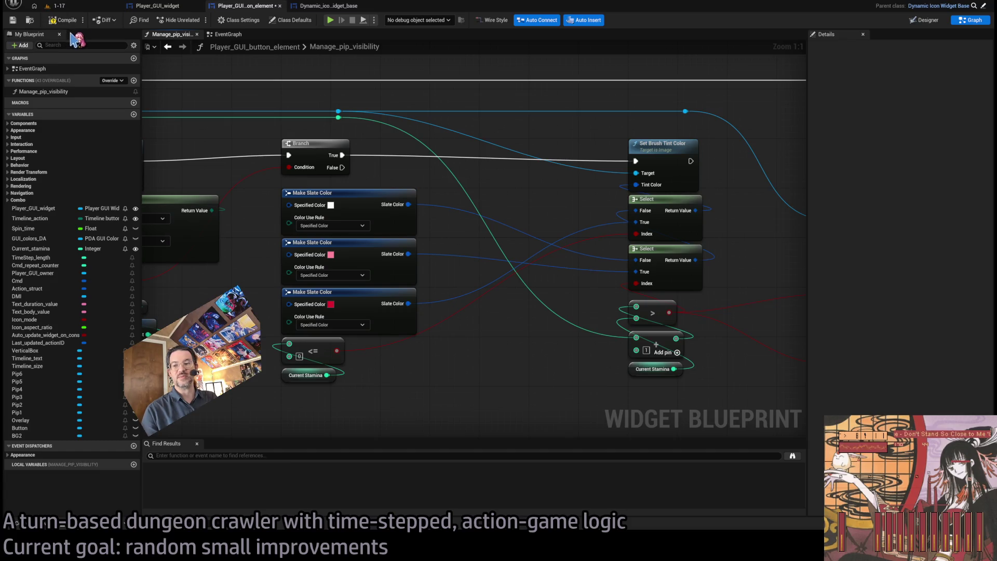
click(76, 7)
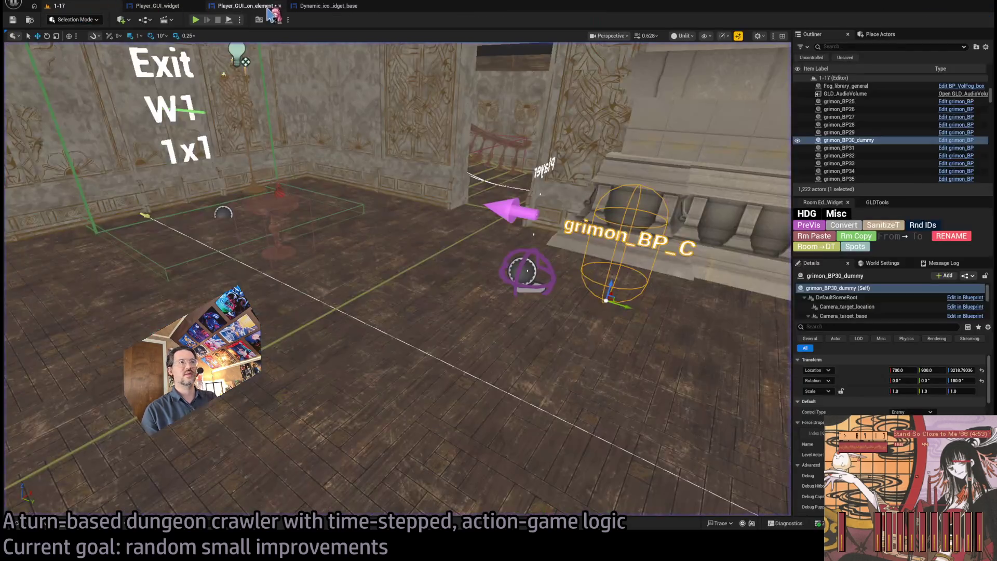
click(244, 6)
click(99, 7)
drag(363, 156, 425, 94)
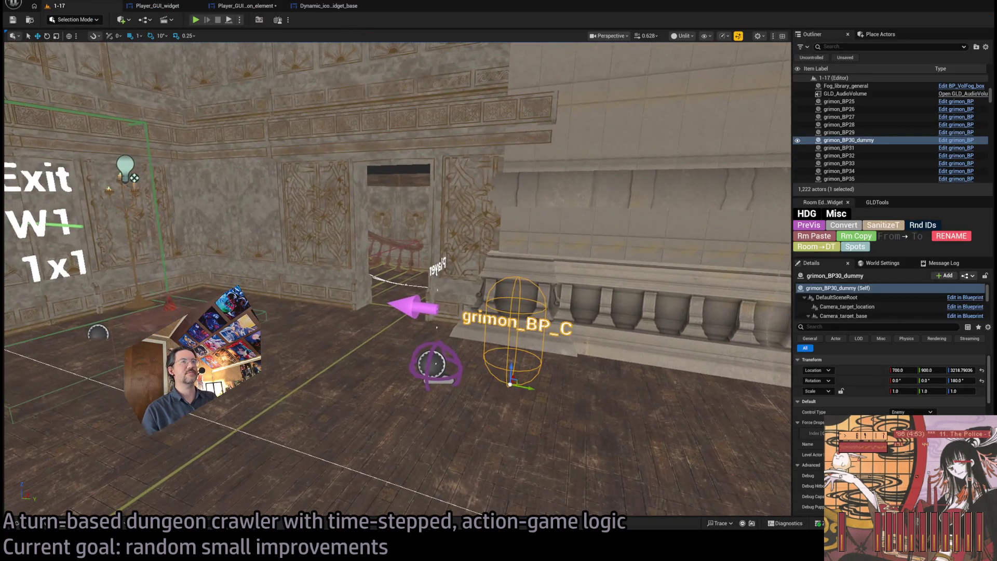
click(251, 7)
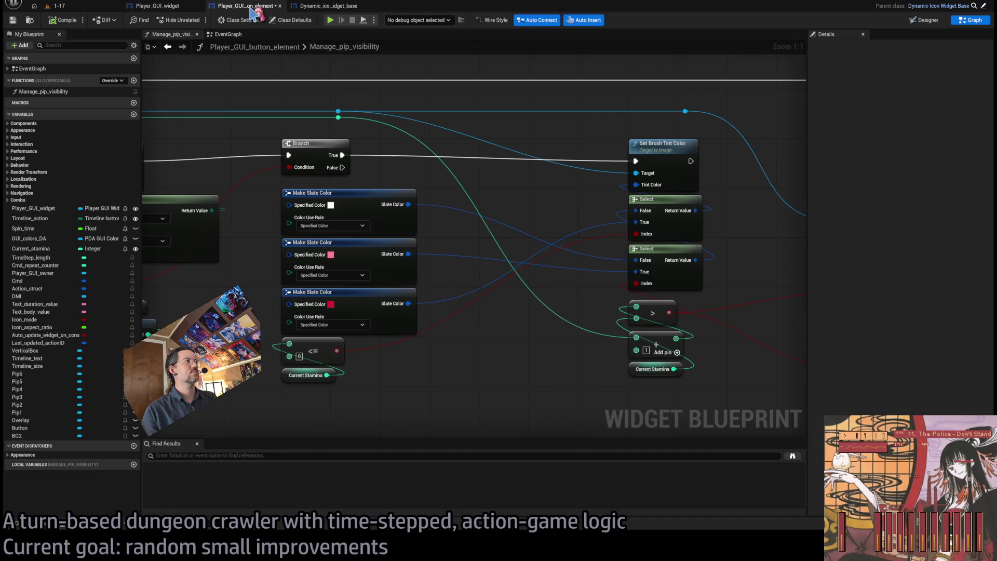
Step: Shift the tint-colour and stamina nodes left and save the blueprint
scroll(447, 131, down, 2)
drag(530, 96, 662, 318)
drag(615, 153, 541, 152)
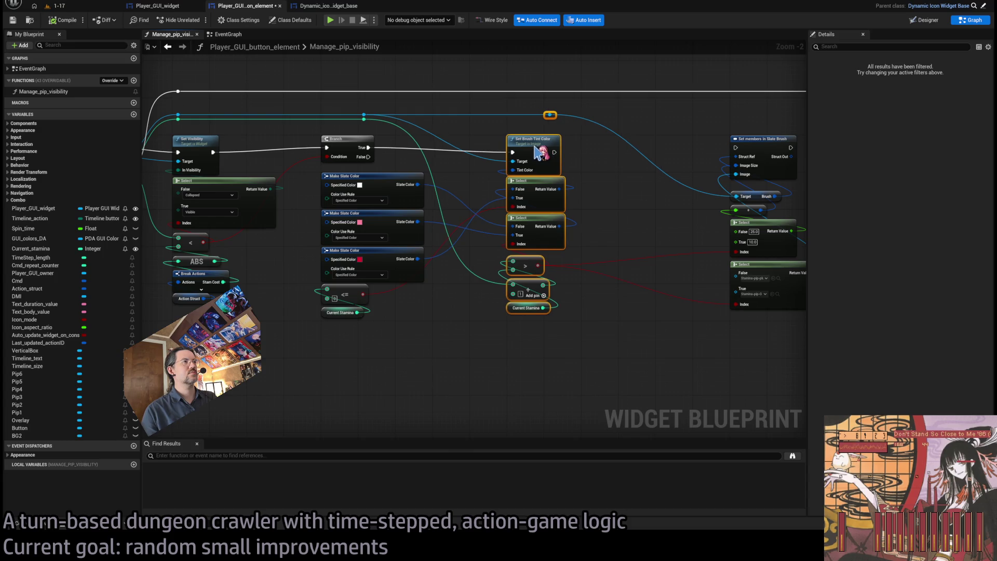
click(479, 142)
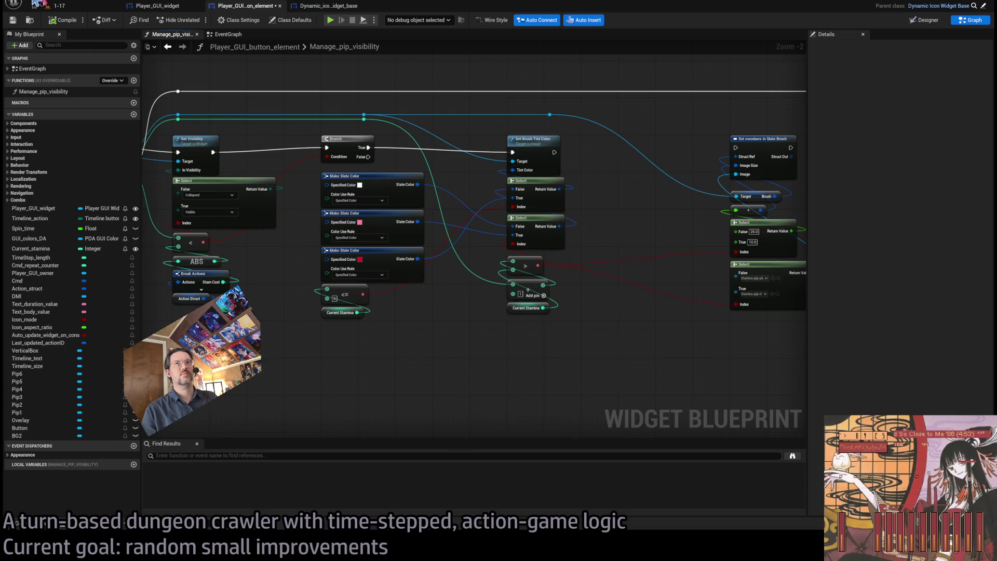
key(ctrl+s)
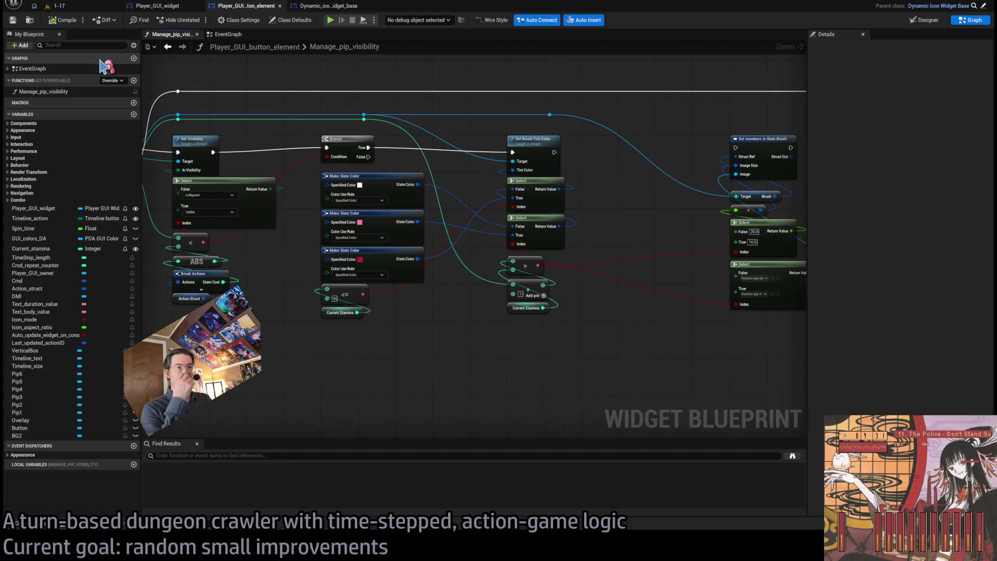
scroll(372, 262, up, 2)
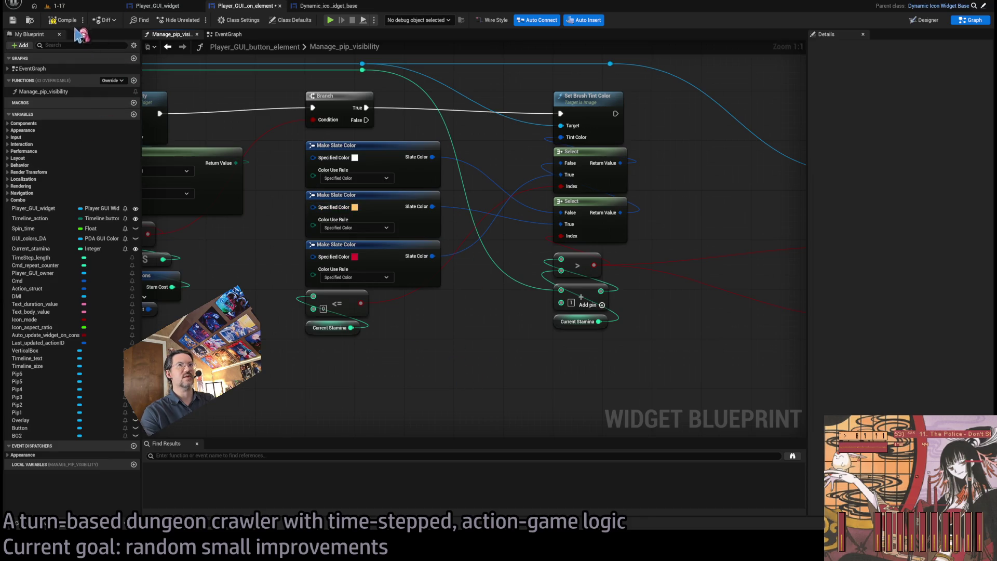
Step: Move down-left, hit the cat with the Double stance-breaker, replay the turn, then stop
click(83, 4)
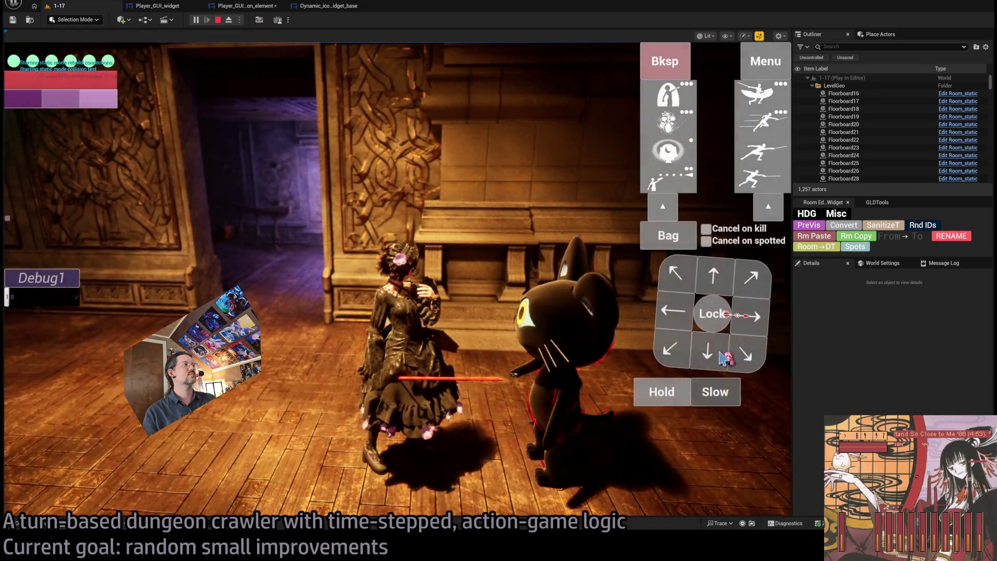
click(679, 351)
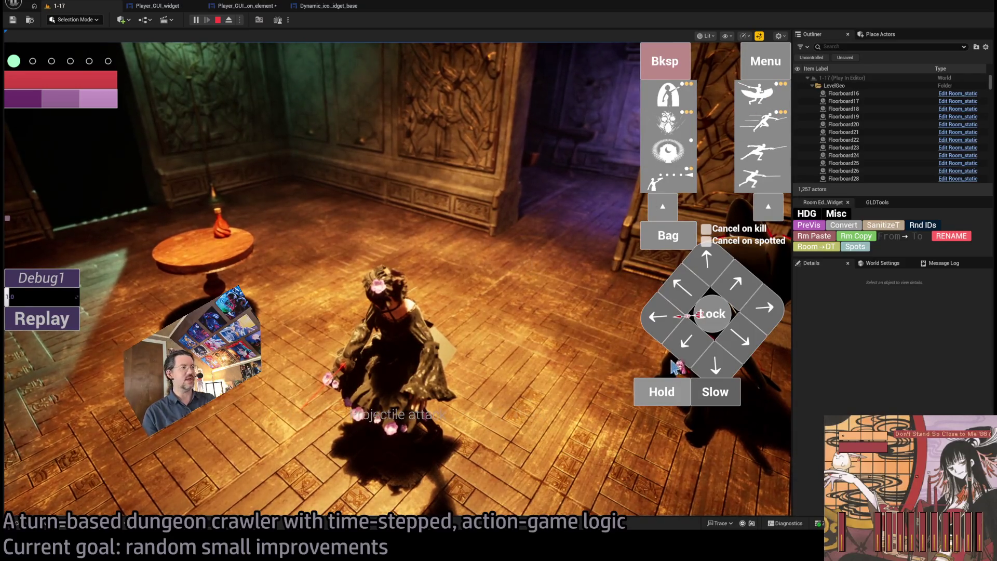
click(762, 111)
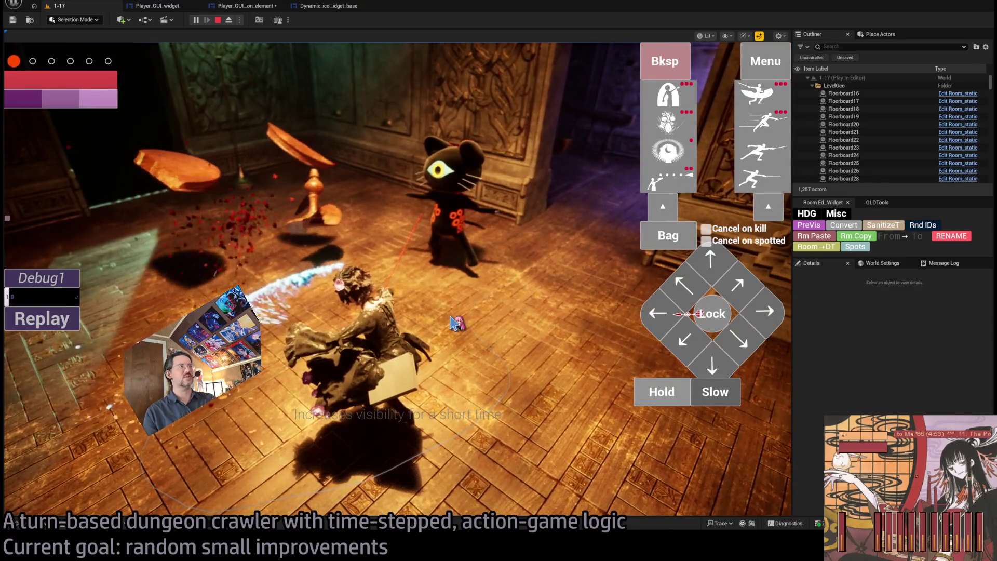
click(58, 318)
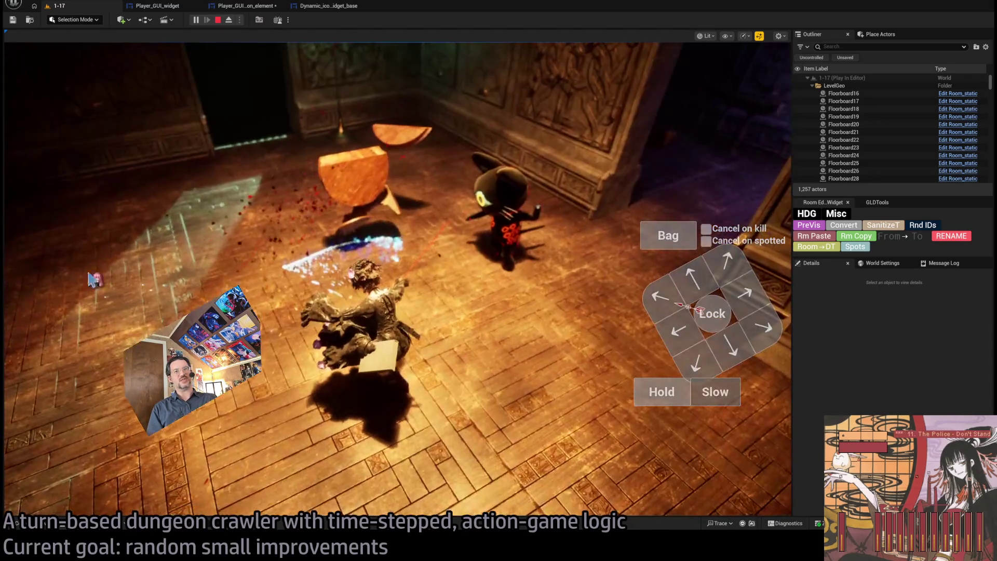
click(47, 318)
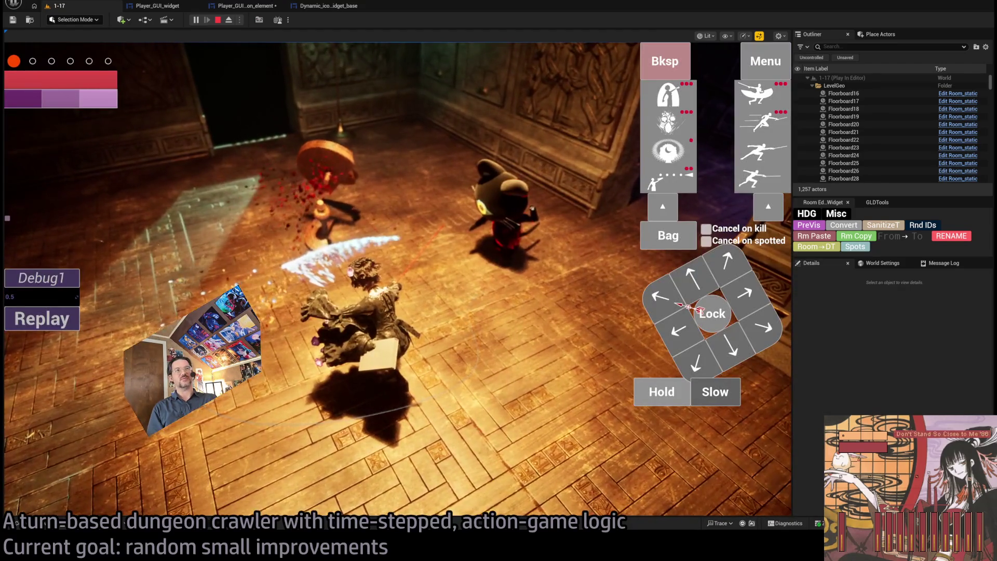
key(Escape)
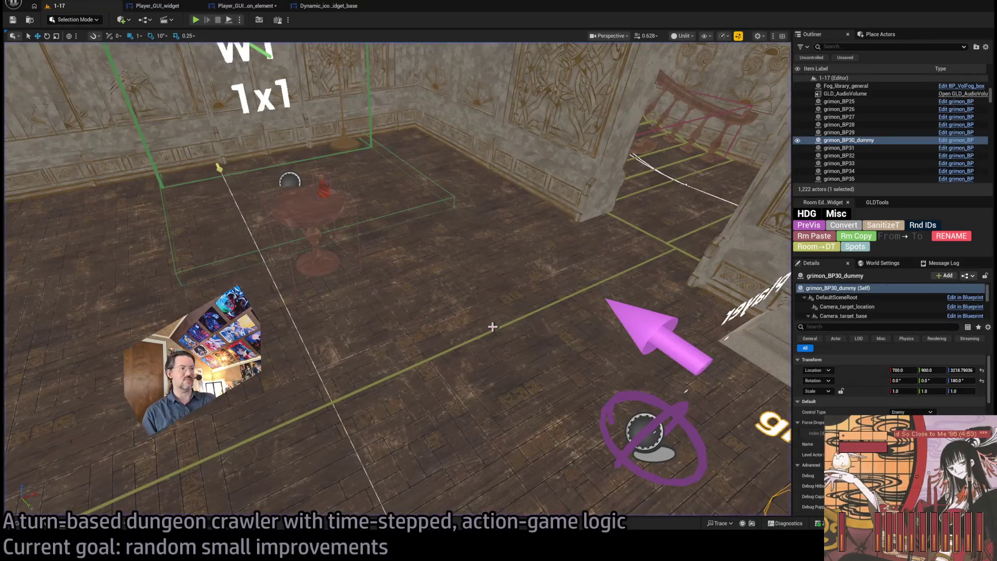
key(f)
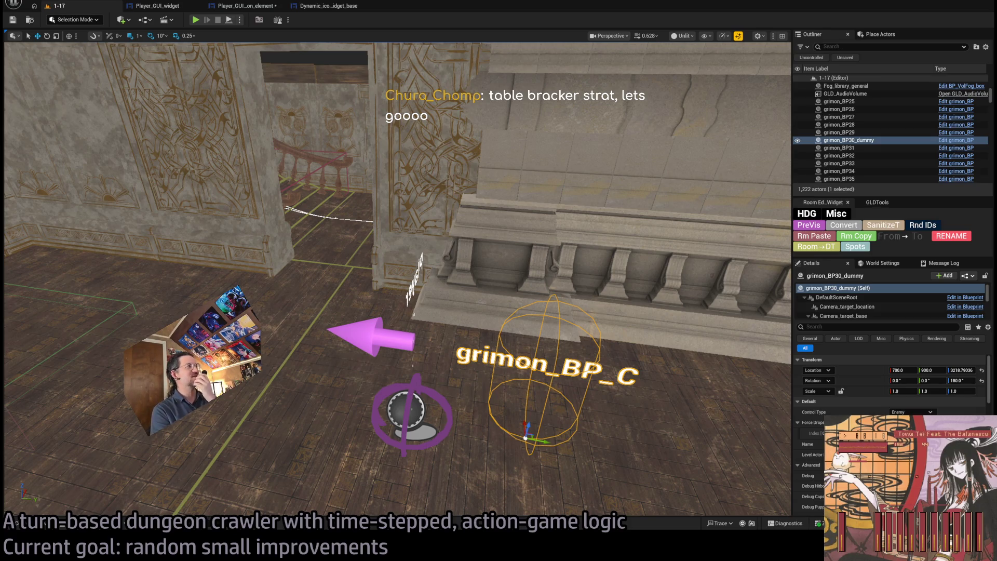
drag(380, 154, 290, 157)
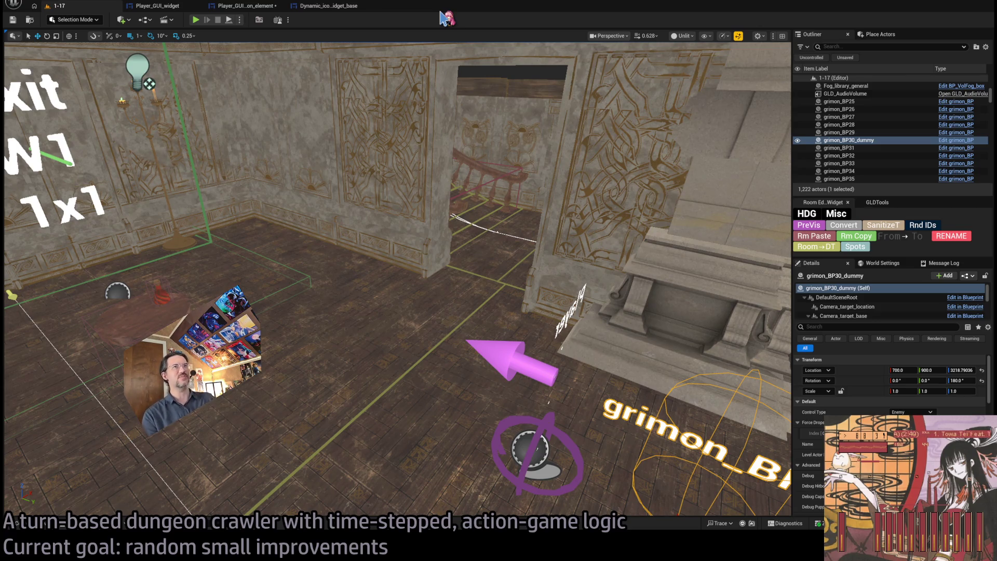
scroll(389, 97, down, 5)
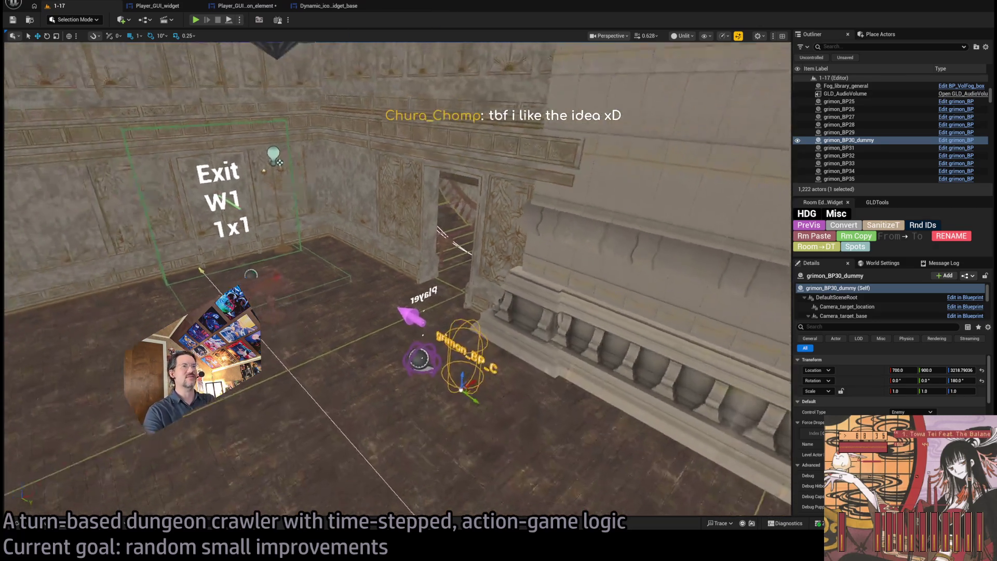
scroll(374, 168, up, 3)
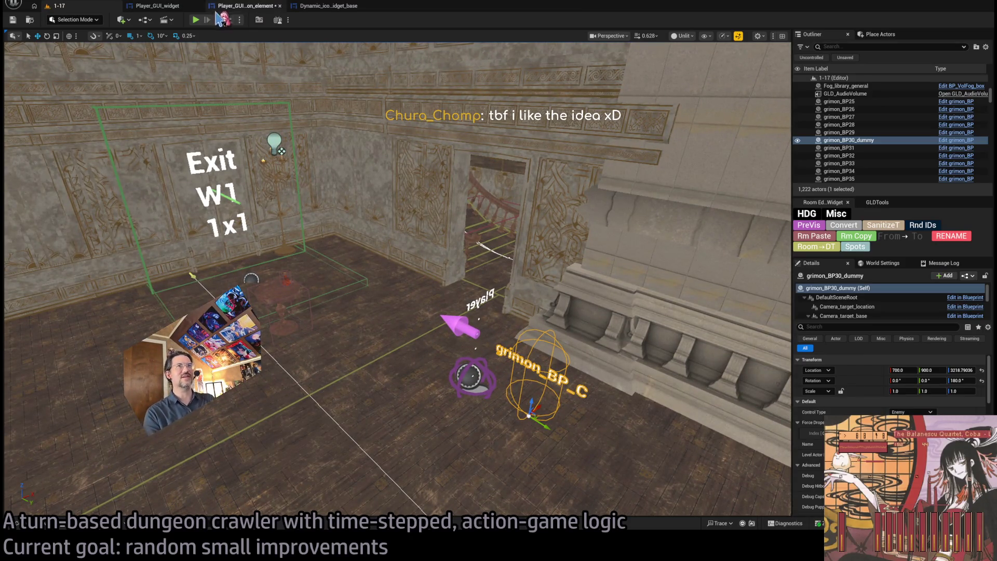
click(395, 268)
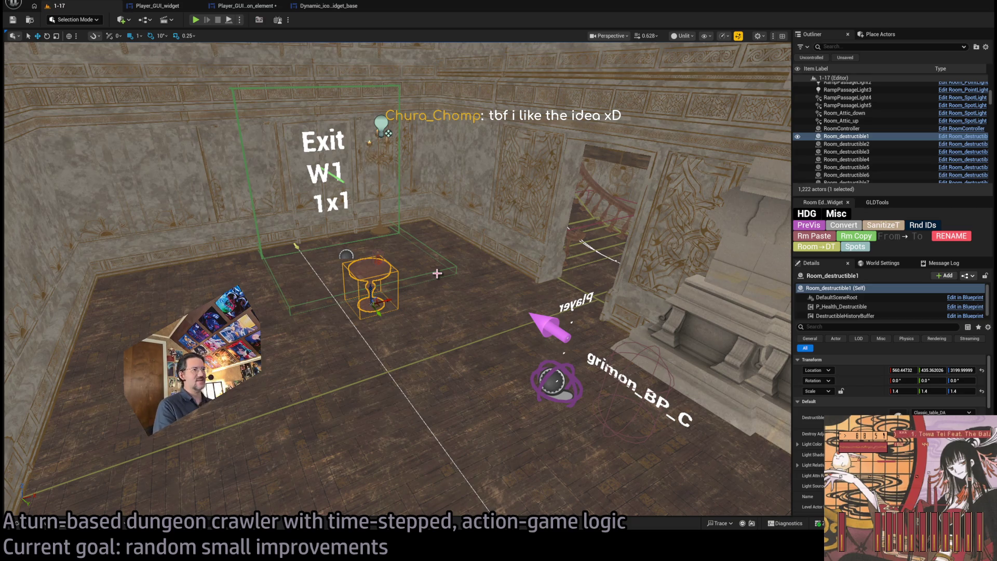
Step: Fly past the destructible table, select grimon_BP30_dummy and scroll to its Debug settings
mouse_move(437, 273)
mouse_down()
mouse_move(448, 210)
mouse_move(472, 205)
mouse_move(458, 281)
mouse_up()
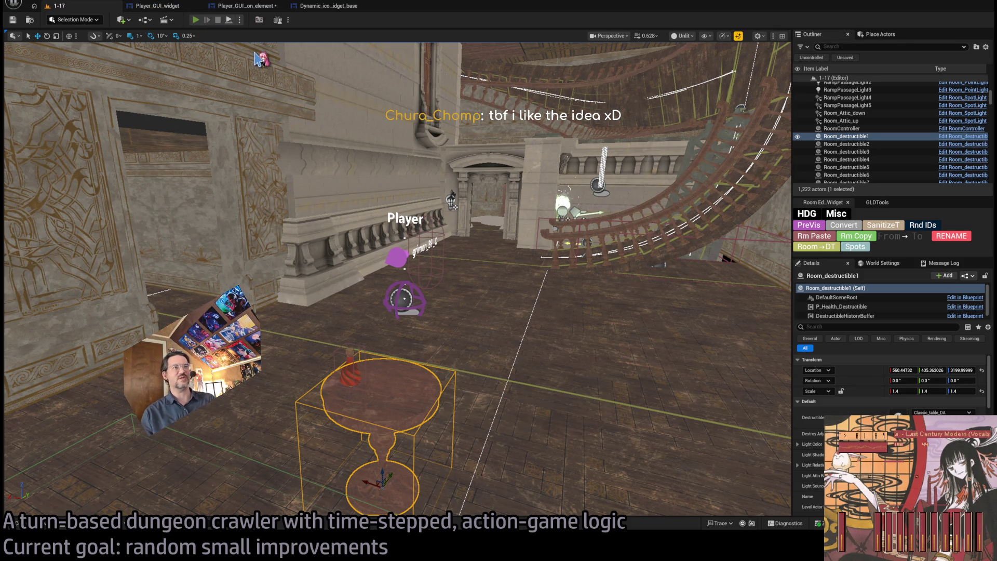
key(alt+p)
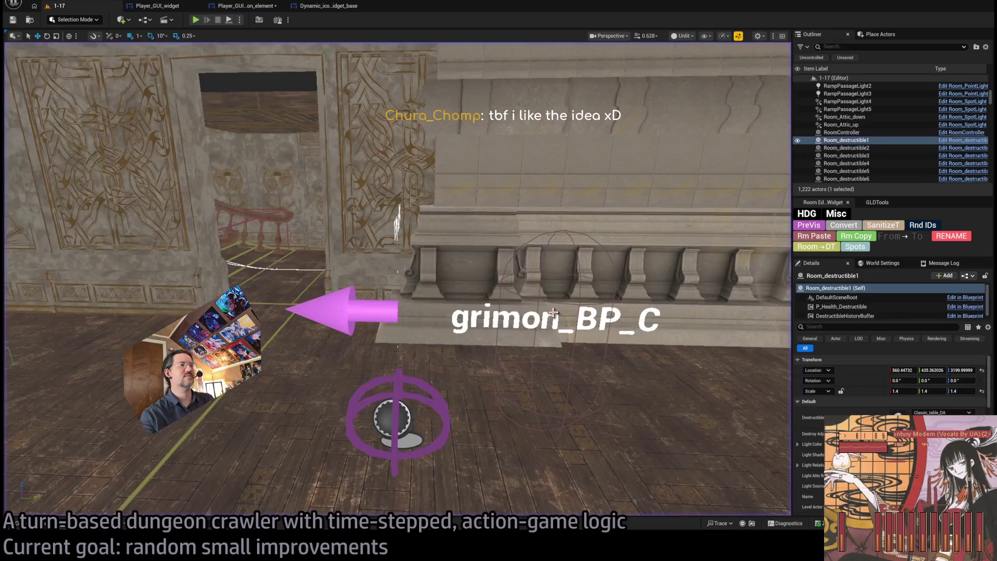
click(540, 318)
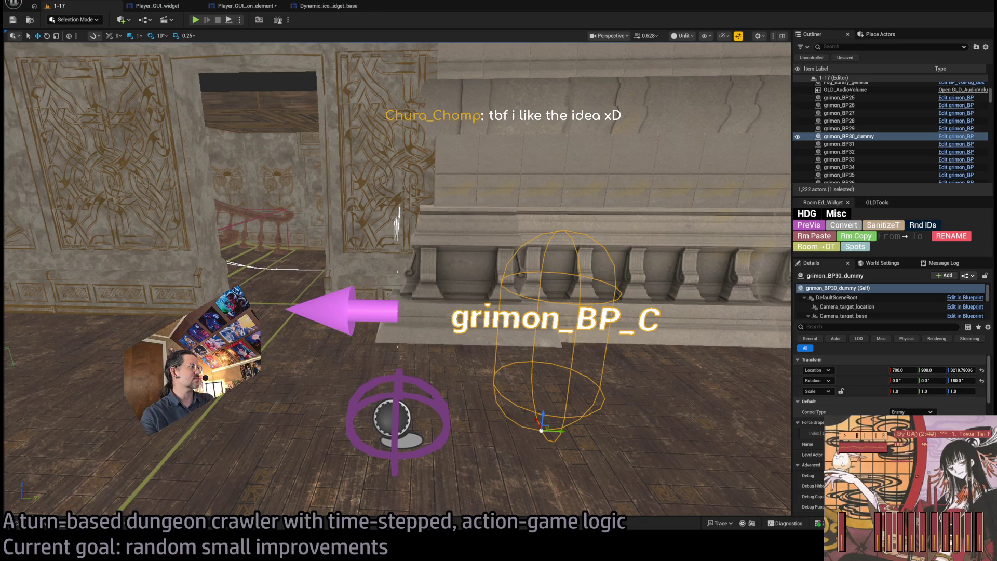
scroll(890, 394, down, 3)
scroll(878, 410, down, 10)
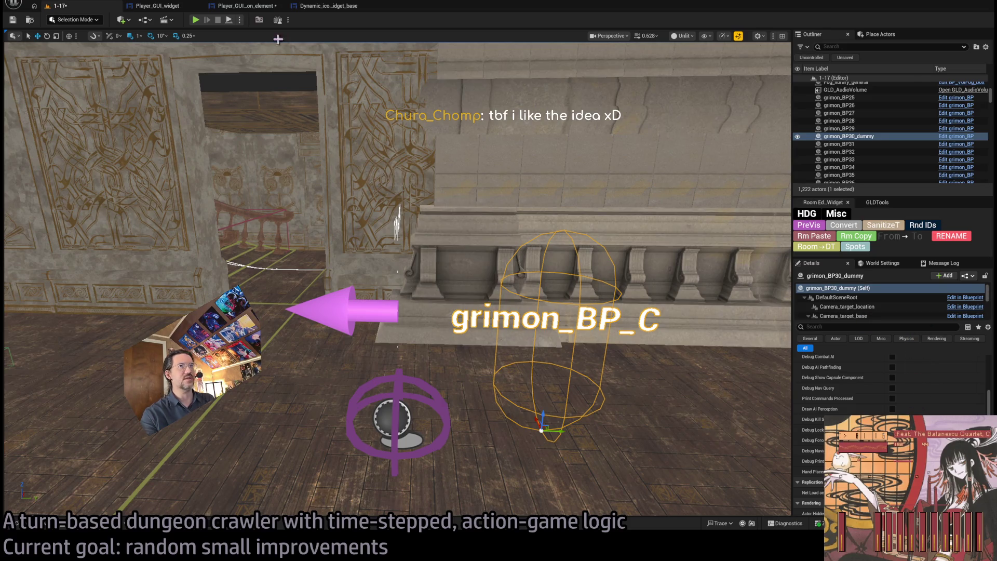
Step: Start a playtest and walk the character over several turns toward the table and cat
key(alt+p)
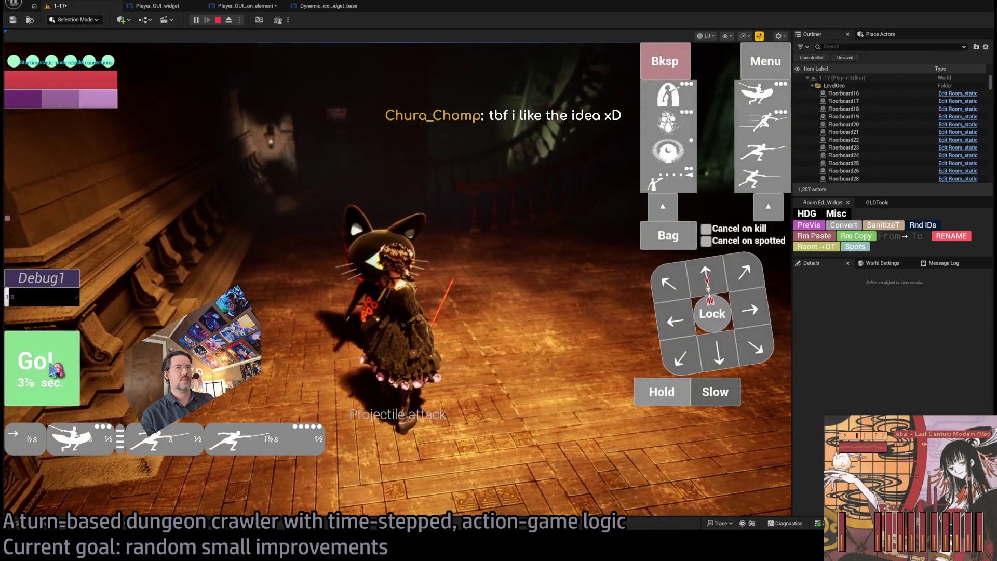
click(52, 365)
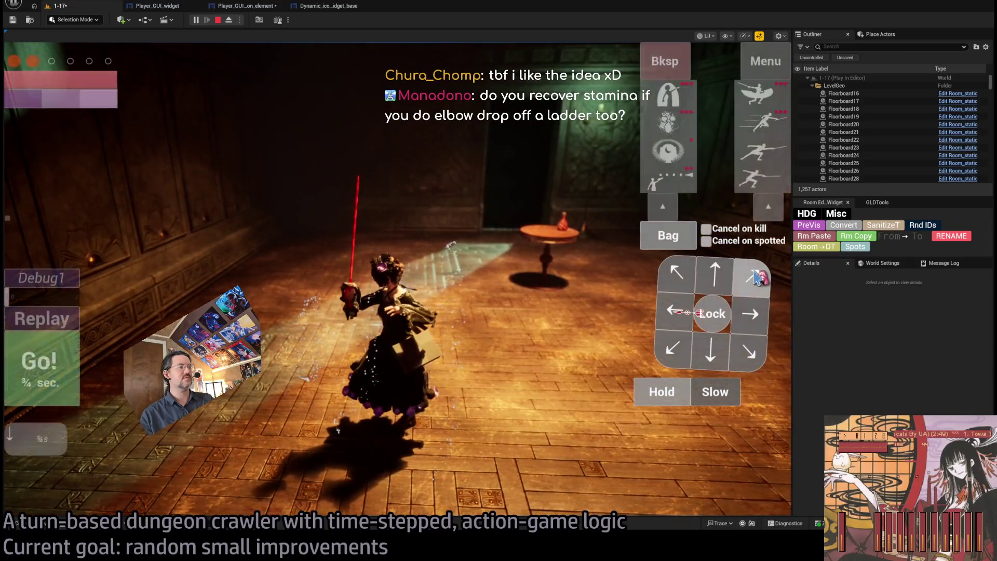
key(Return)
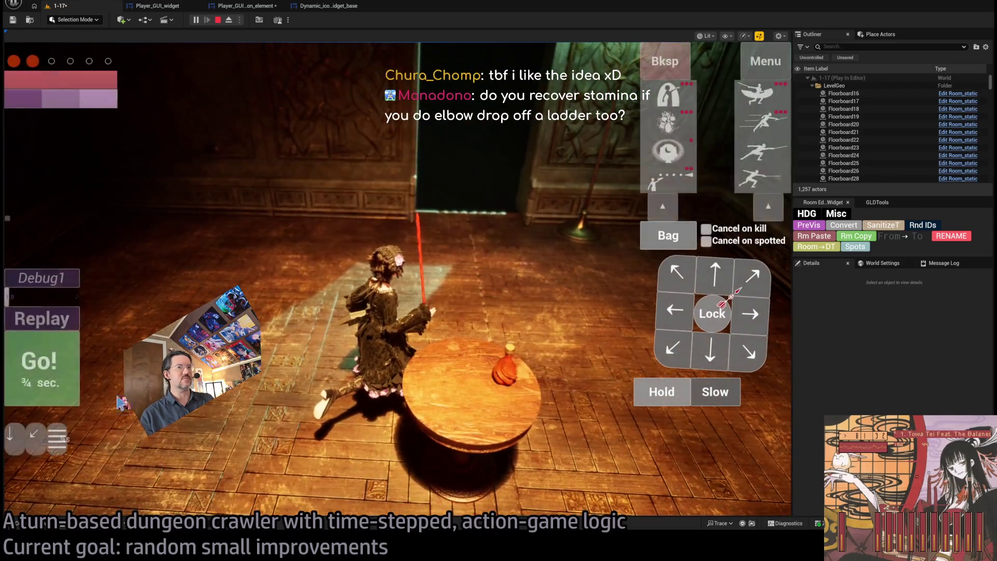
key(Return)
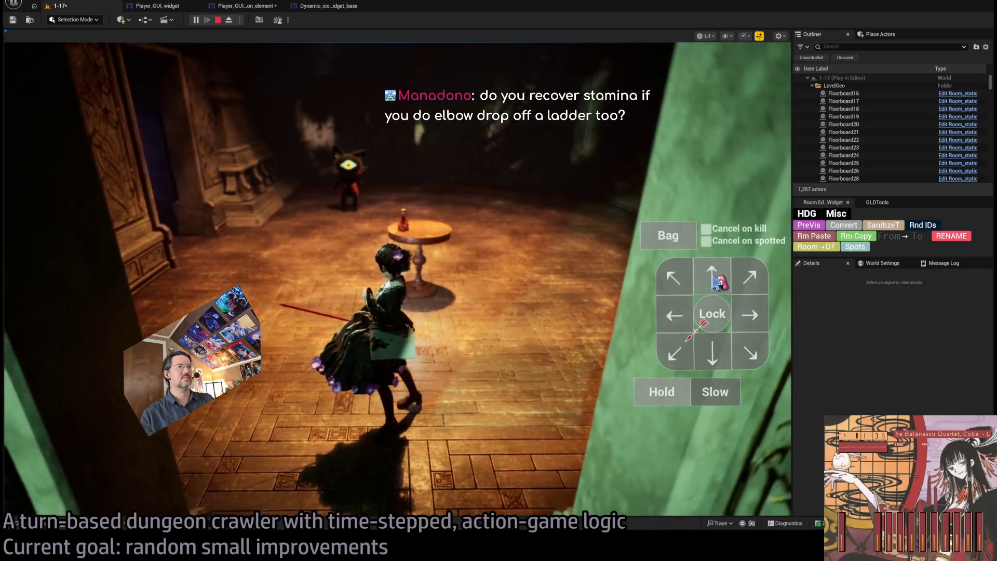
click(42, 374)
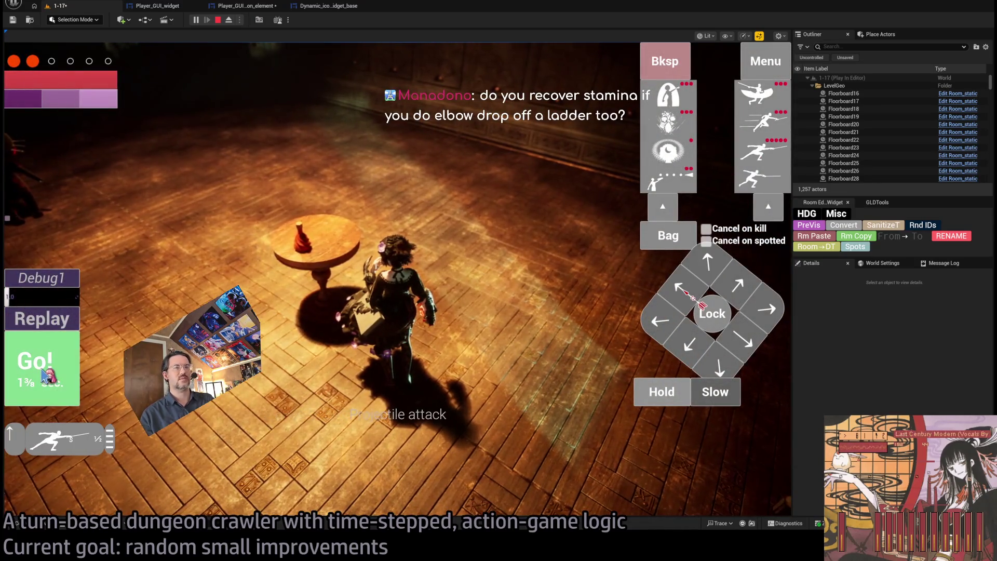
click(50, 375)
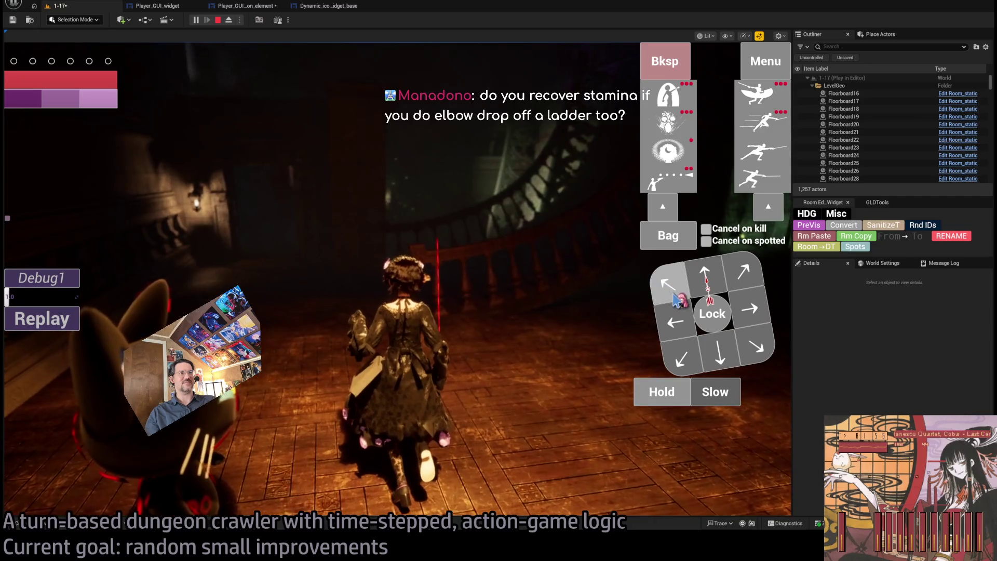
click(711, 291)
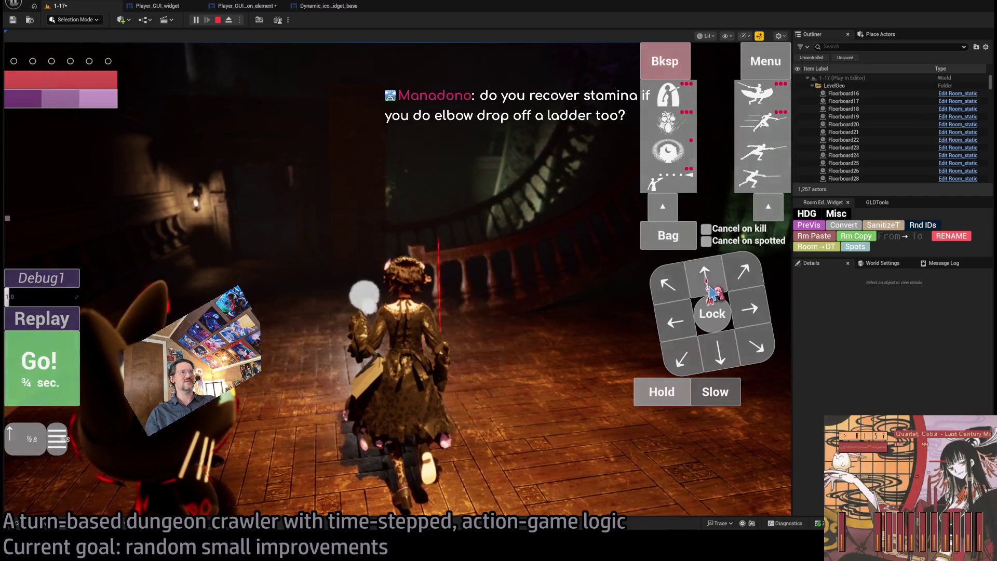
click(737, 311)
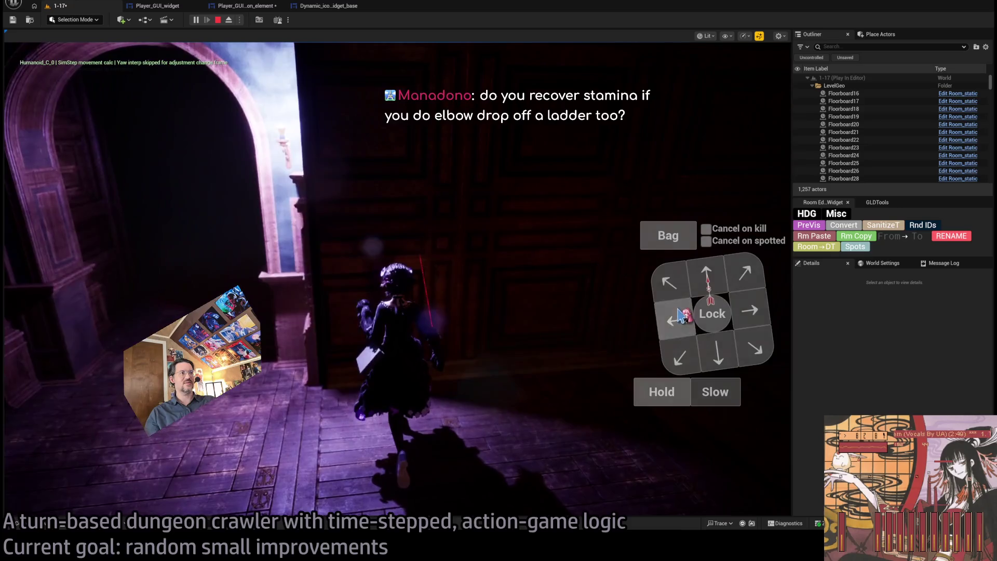
click(718, 279)
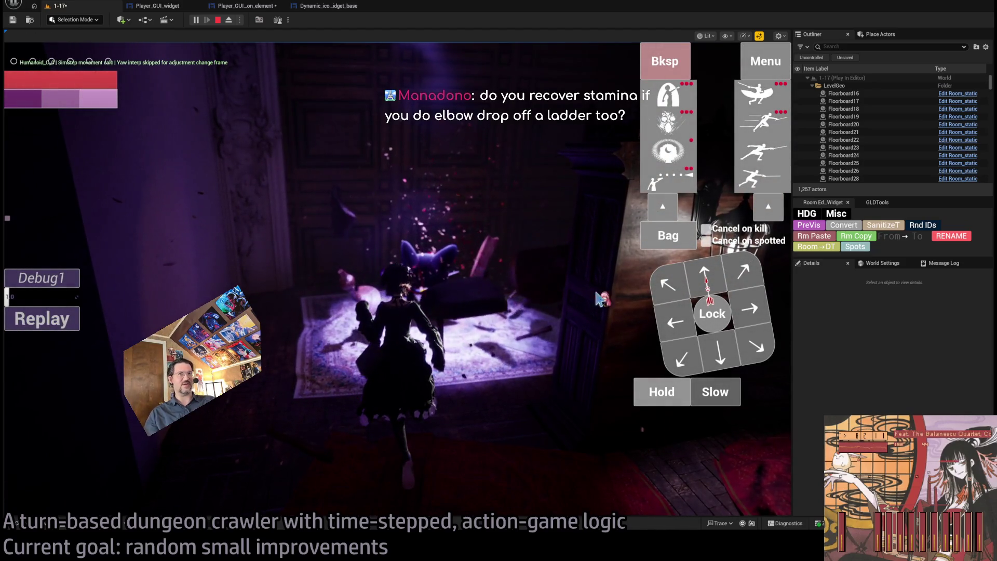
Step: Lock onto the cat and run a turn of light combo, fear skill and magic shield
click(702, 311)
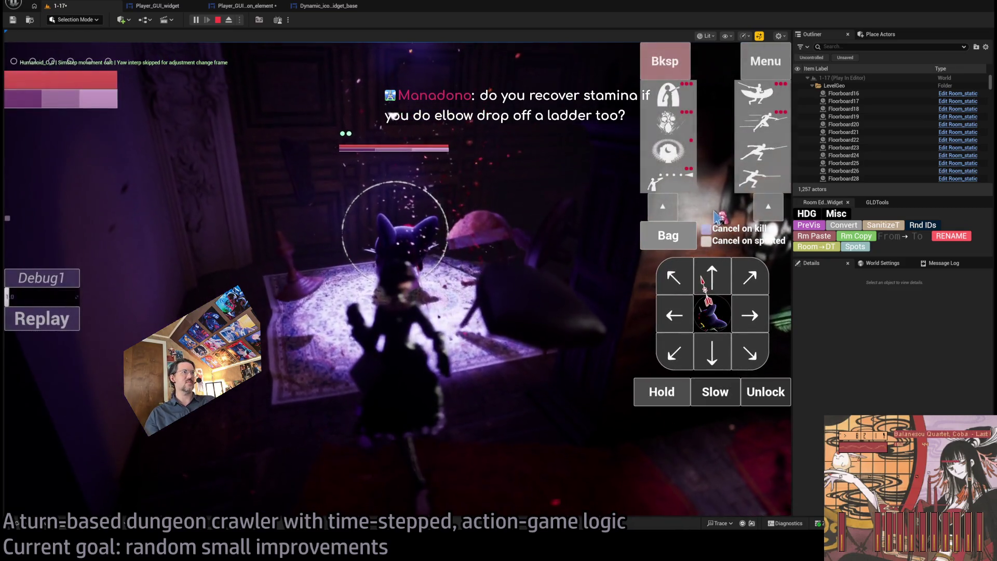
click(311, 139)
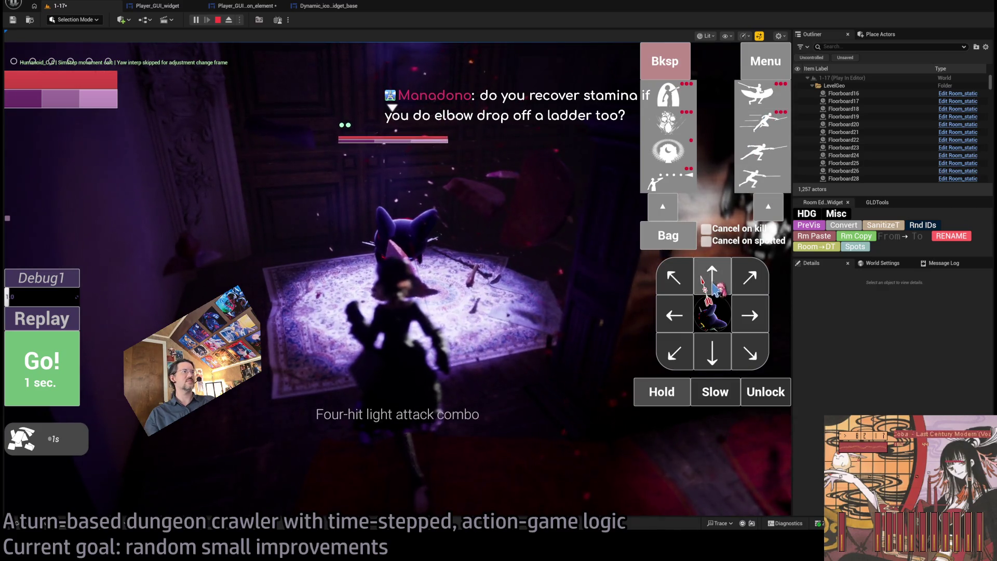
click(668, 149)
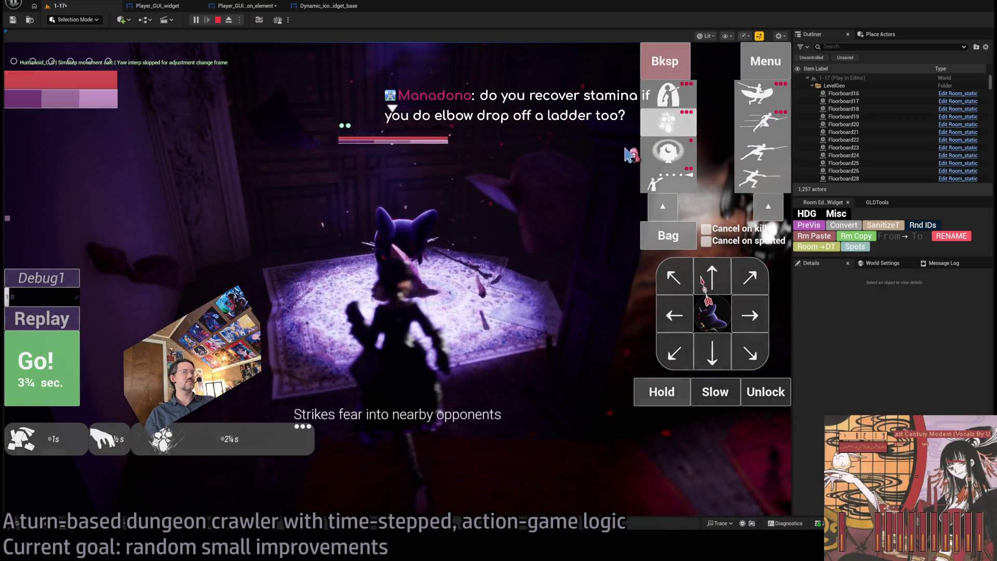
click(664, 61)
click(714, 314)
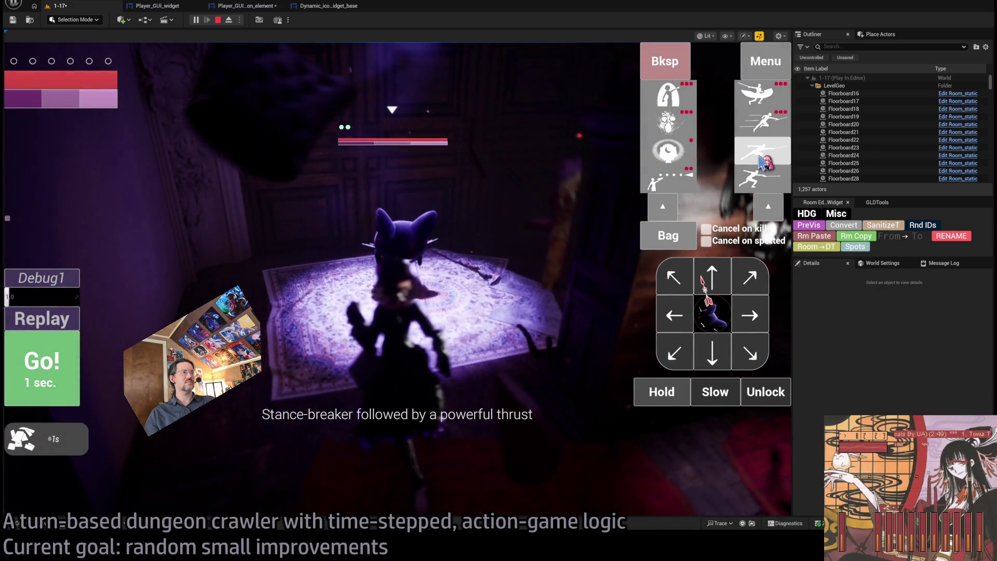
Step: Run a leaping attack, stance-breaker thrust and lunge turn, then end the playtest
click(762, 94)
click(762, 152)
click(761, 178)
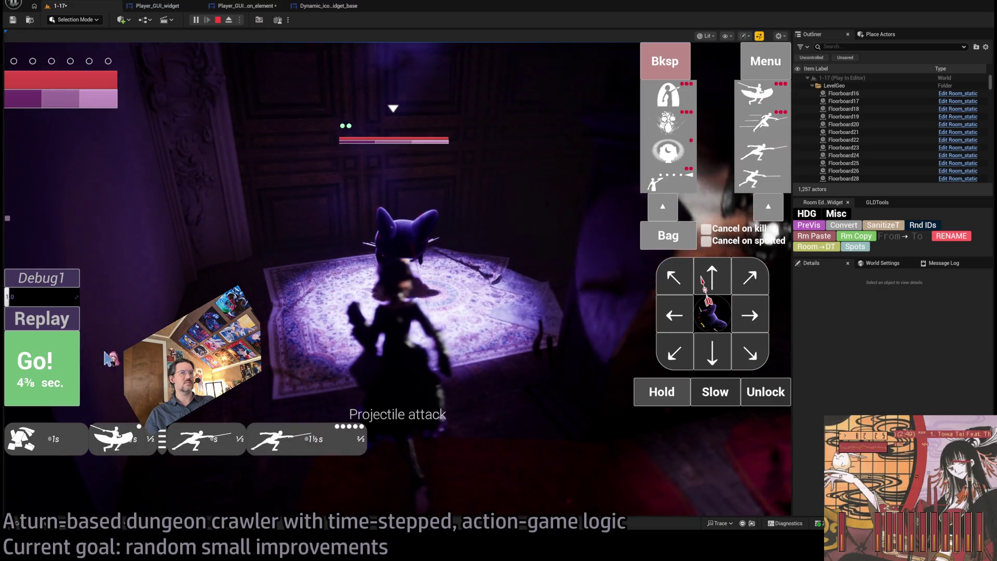
click(712, 314)
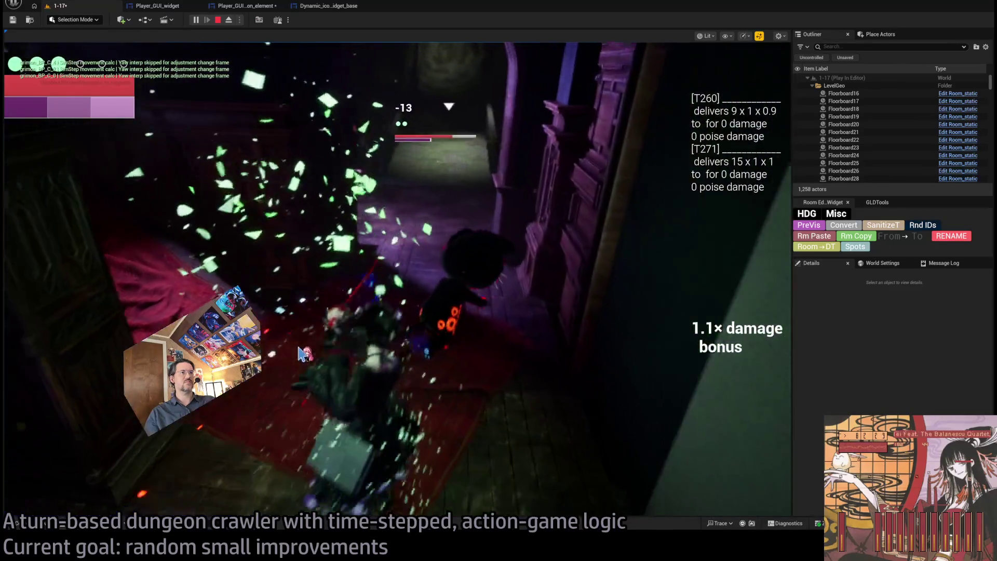
key(Escape)
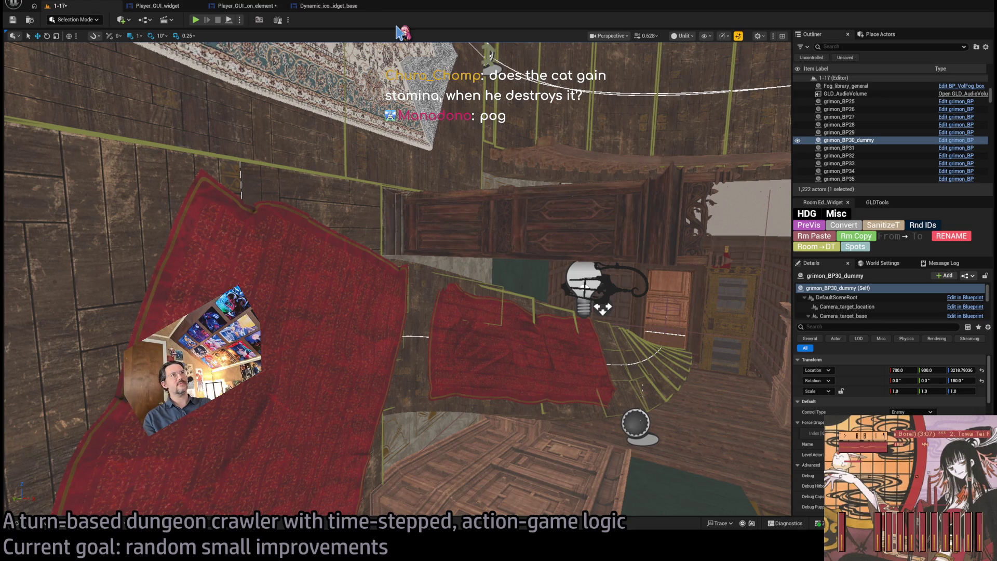
Step: Close the Dynamic_icon_widget_base editor and bring up the asset search
middle_click(304, 8)
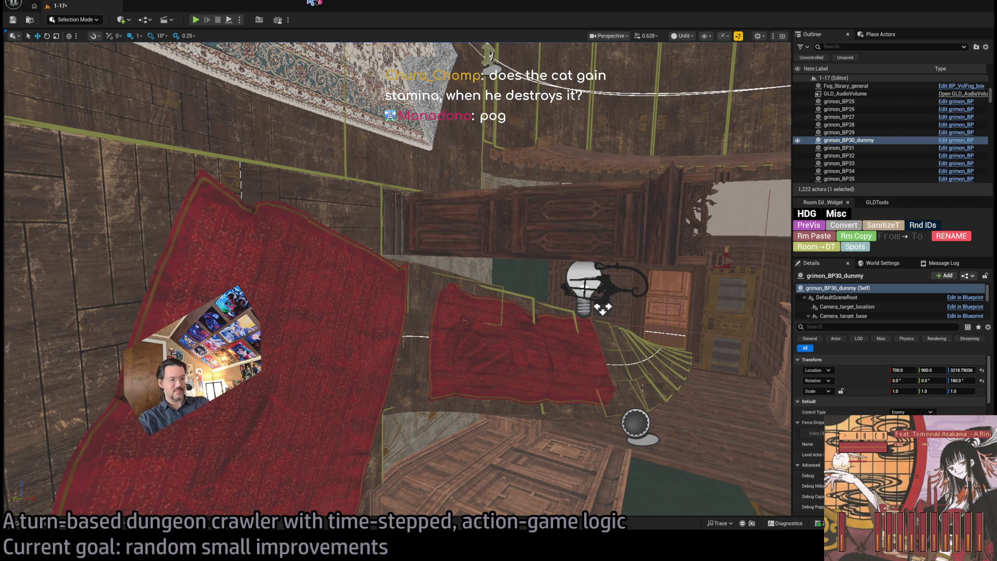
key(ctrl+p)
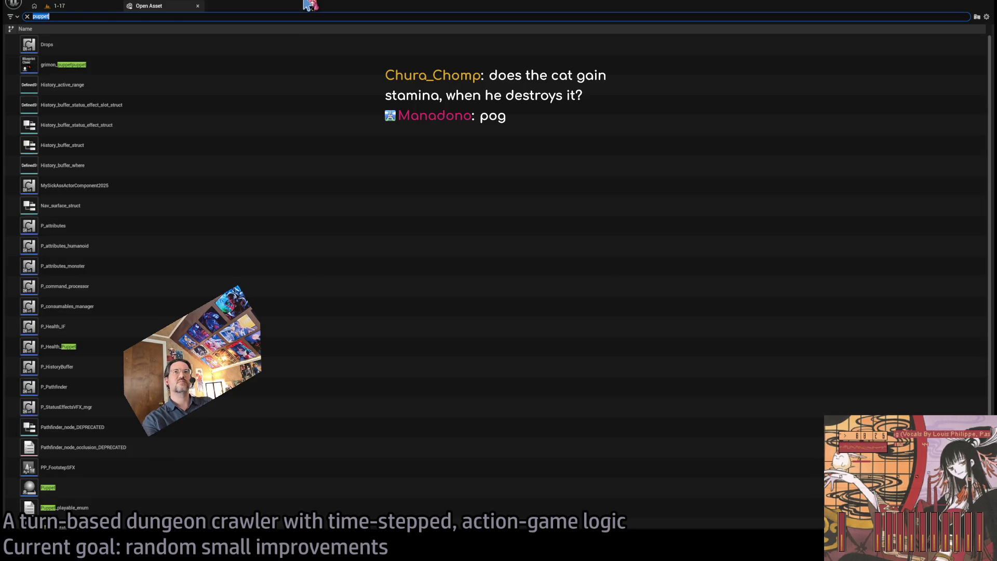
Step: Open P_command_processor's Initialize_history_buffer function
text(command_pr)
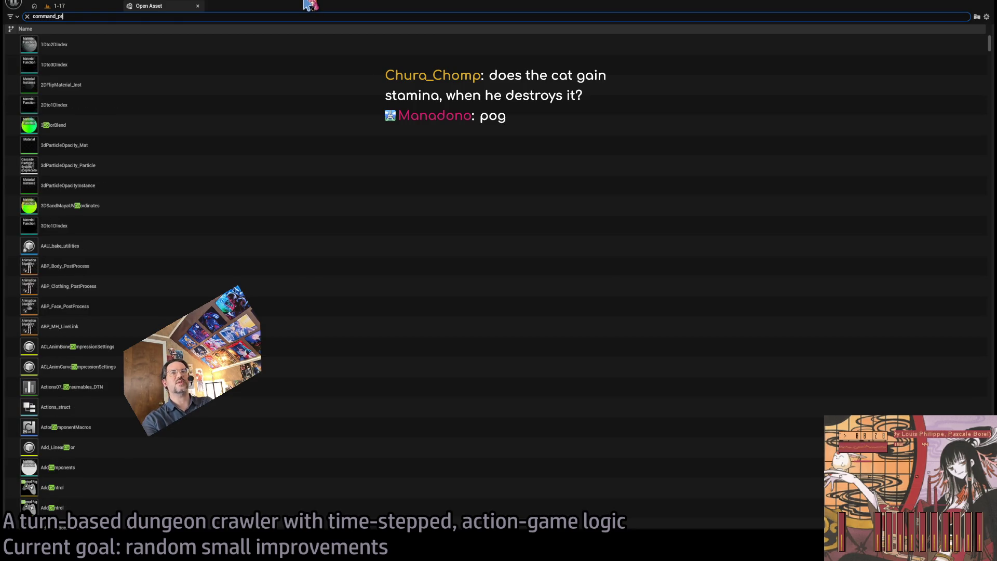
text(o)
double_click(254, 45)
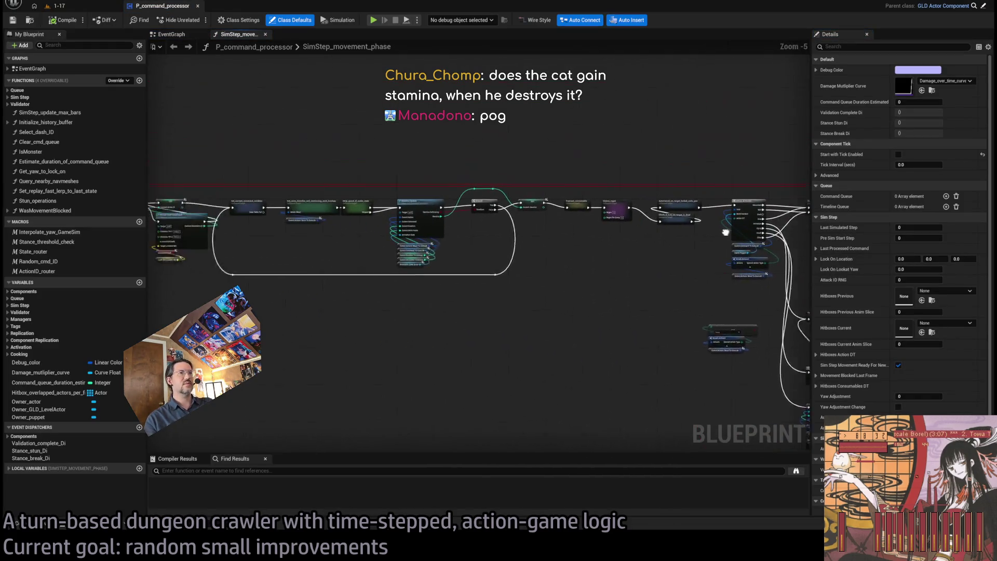
middle_click(223, 38)
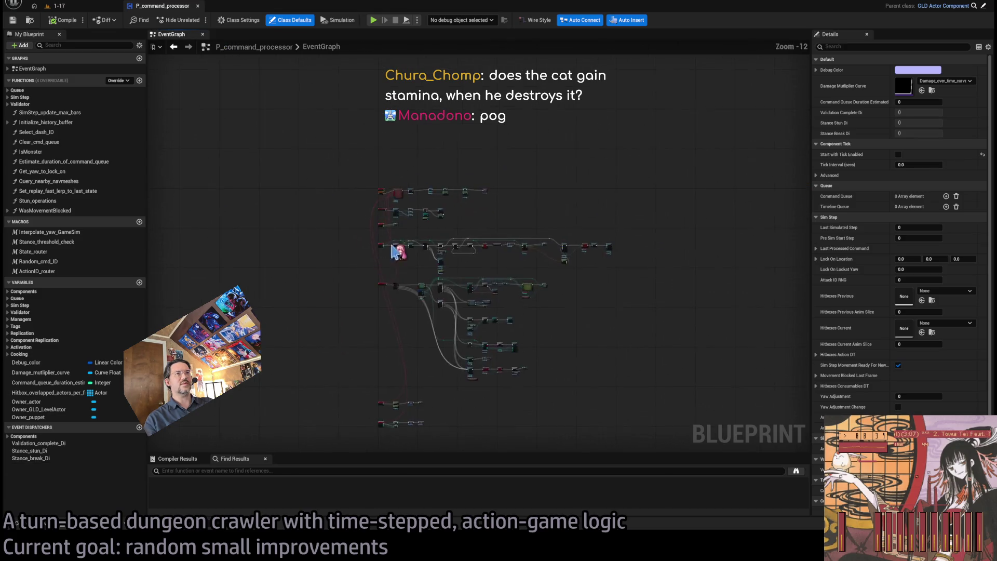
double_click(540, 226)
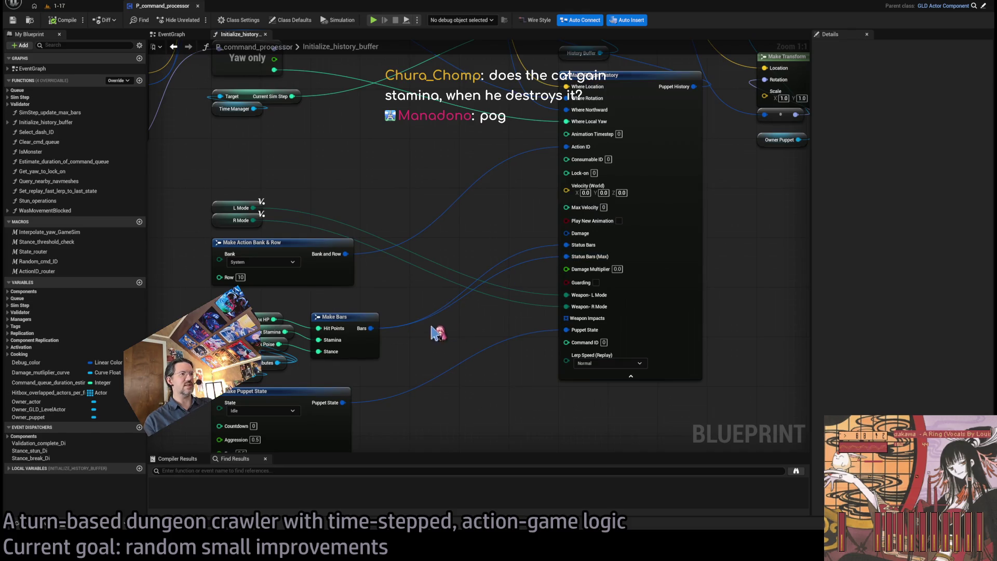
Step: Add a Make Bars node with Stamina 1 fed by Max HP and Max Poise, then playtest 1-17
drag(634, 215, 535, 177)
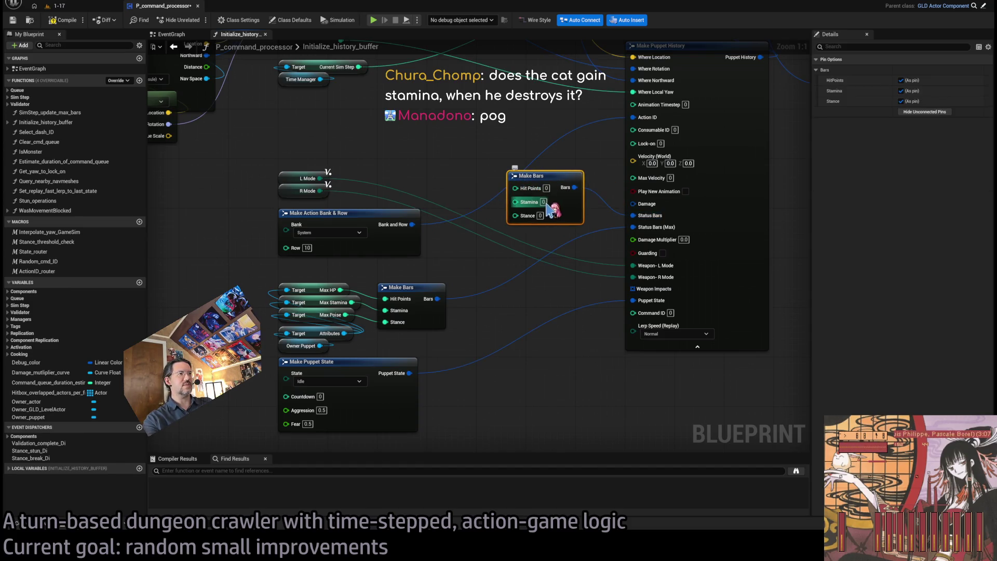
click(507, 311)
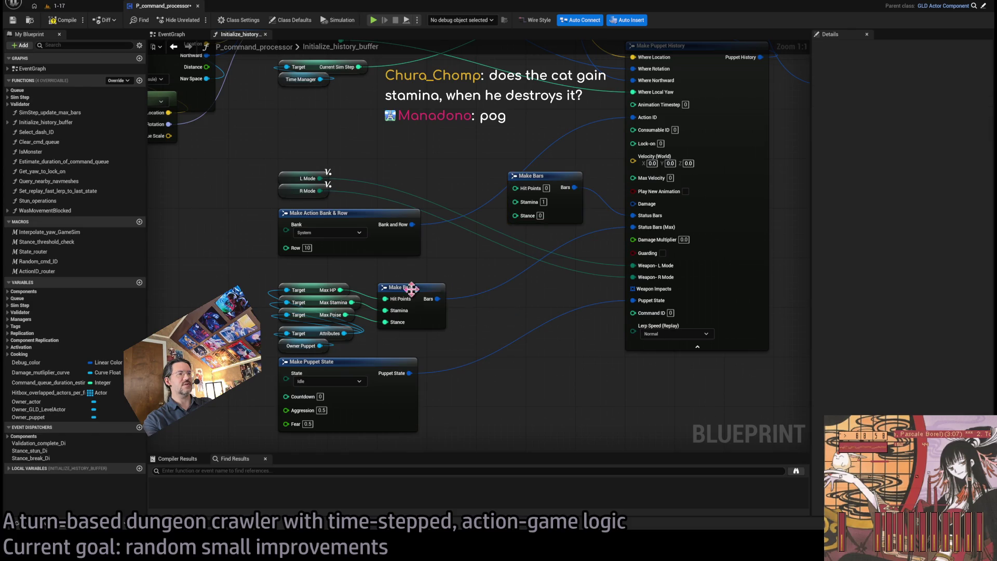
mouse_move(438, 299)
mouse_down()
mouse_move(487, 363)
mouse_move(528, 311)
mouse_up()
drag(349, 292, 286, 247)
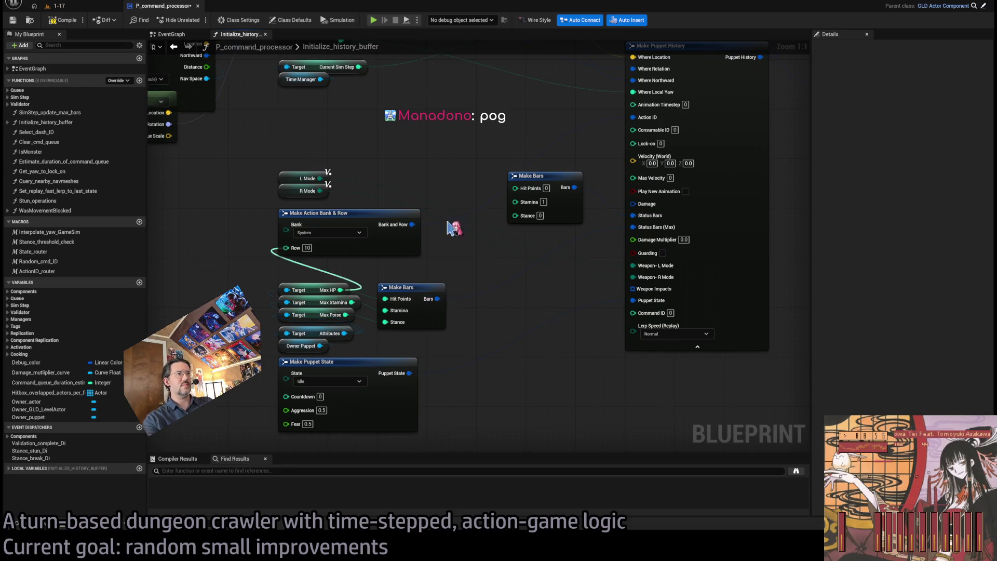
drag(522, 192, 362, 326)
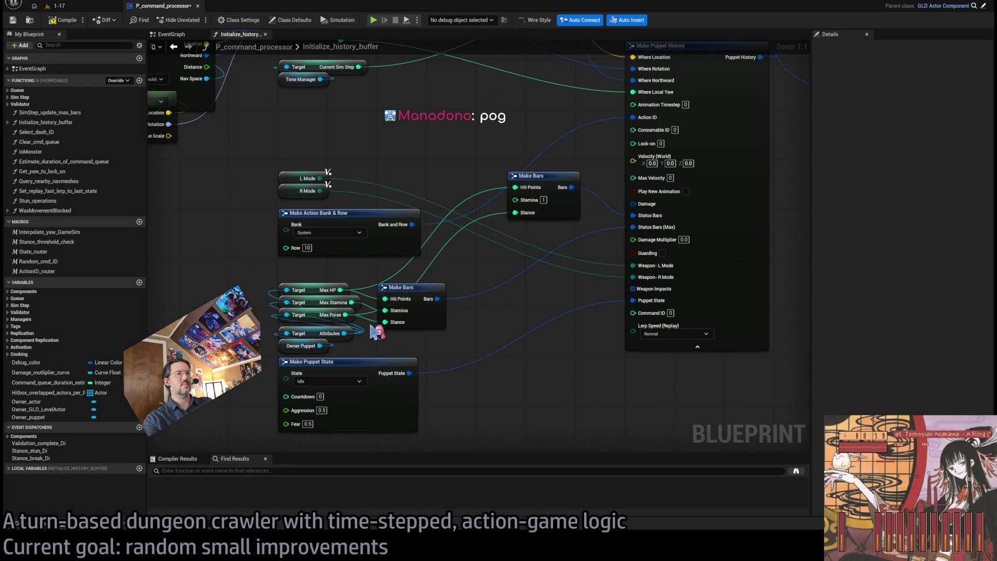
click(96, 8)
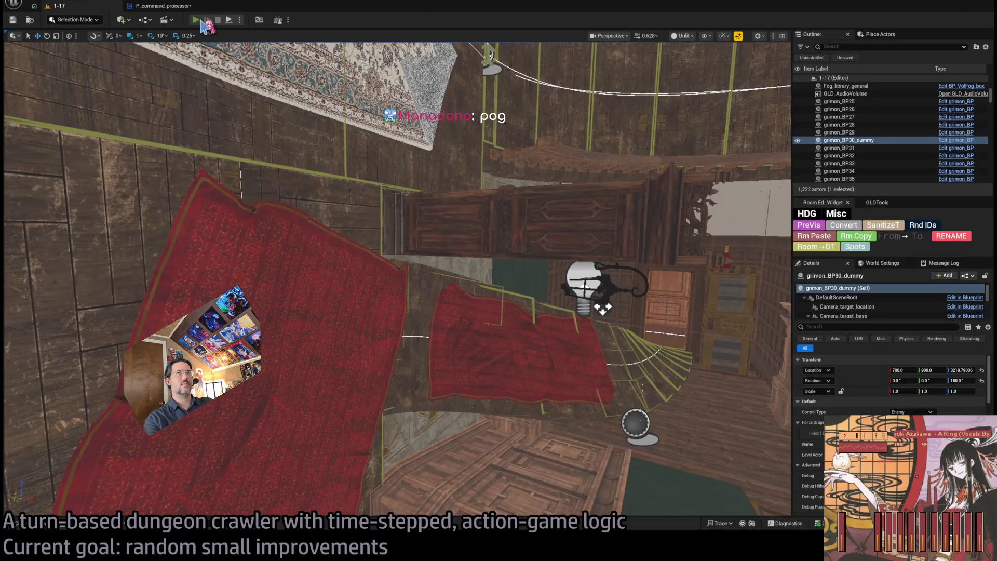
key(alt+p)
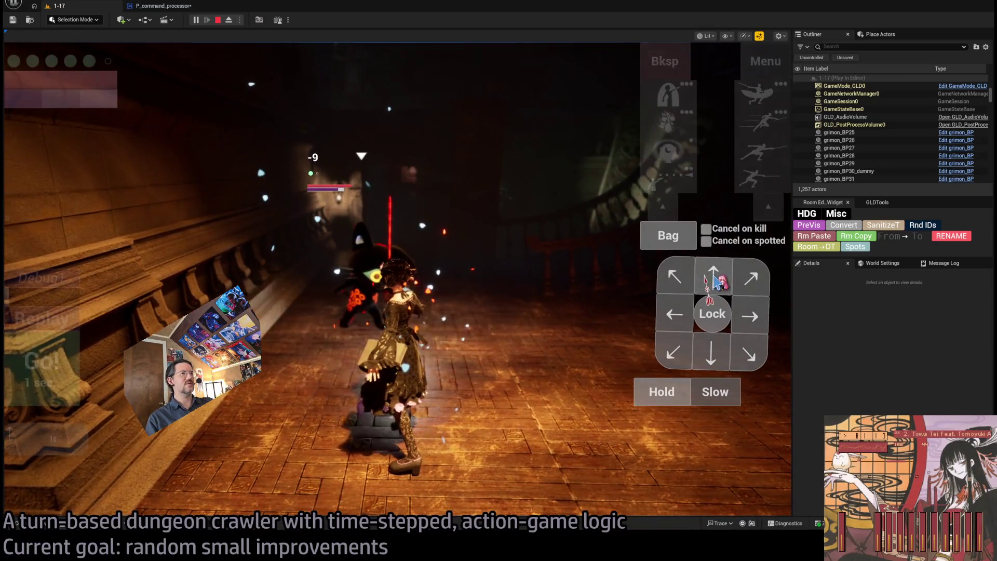
Step: Queue four moves on the arrow pad and run the movement turn
click(714, 280)
click(749, 315)
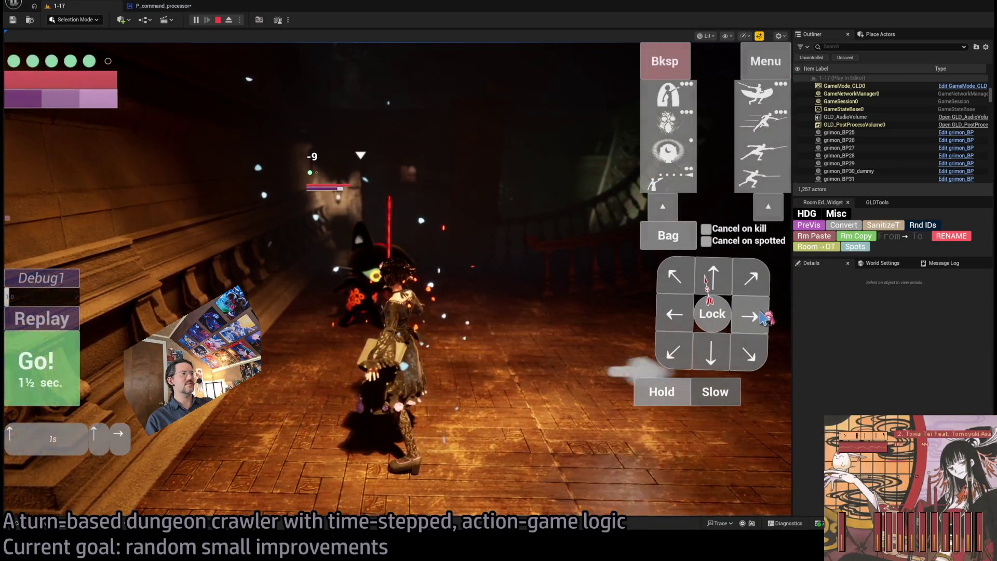
click(749, 316)
click(749, 316)
click(62, 371)
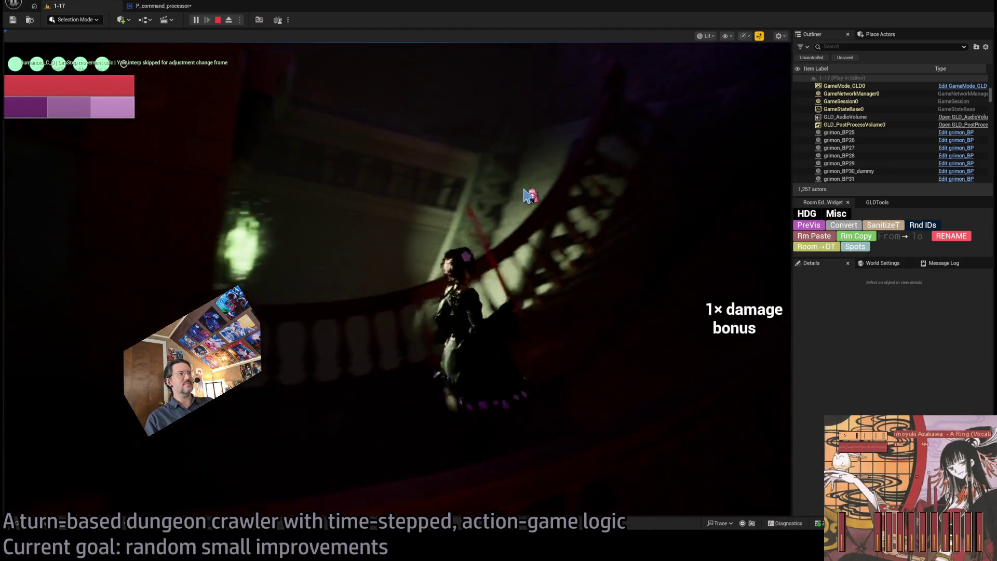
Step: Queue a back-left step, a left step and a projectile attack, then run the turn
click(682, 358)
click(675, 323)
click(668, 173)
click(666, 286)
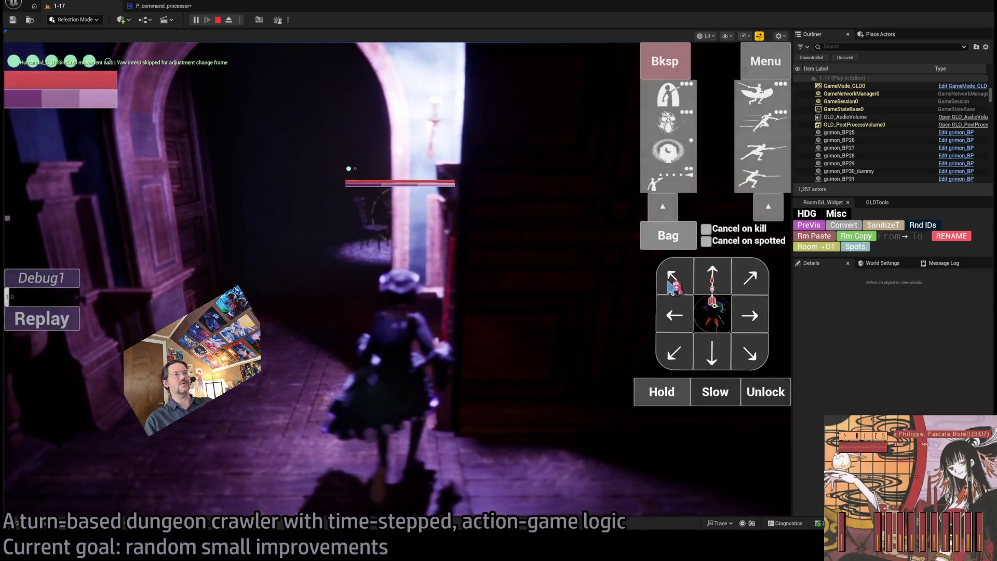
Step: Queue two moves toward the enemy with the numpad and execute the turn
key(KP_Home)
key(KP_Up)
key(KP_Up)
key(KP_Up)
key(KP_Enter)
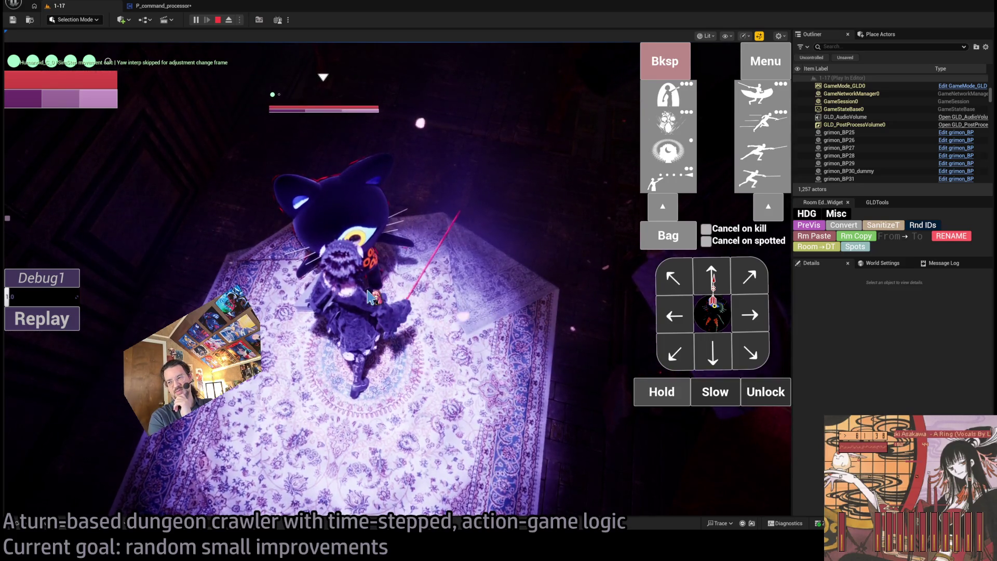
Step: Hold in place for several turns, then stop the playtest
click(669, 397)
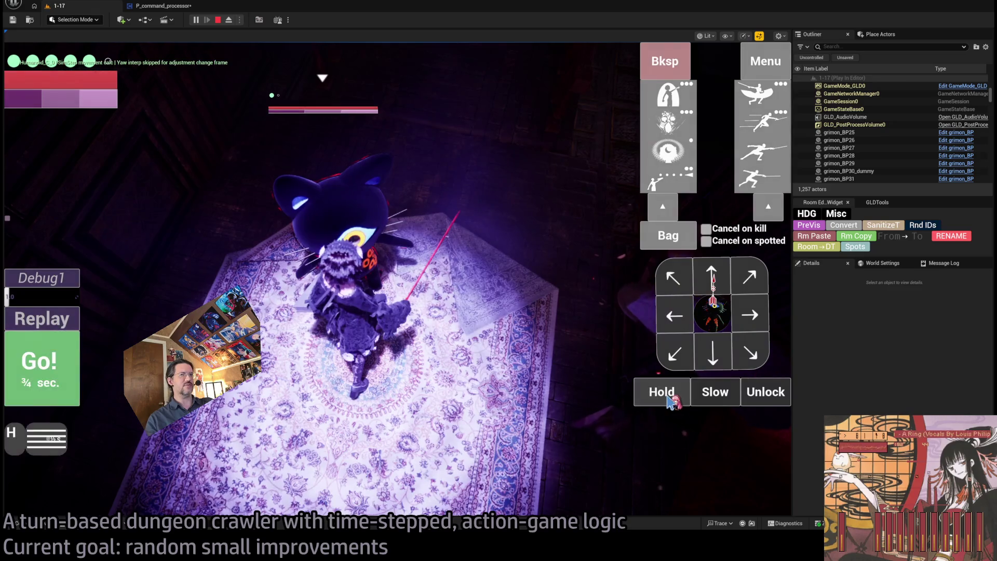
click(669, 399)
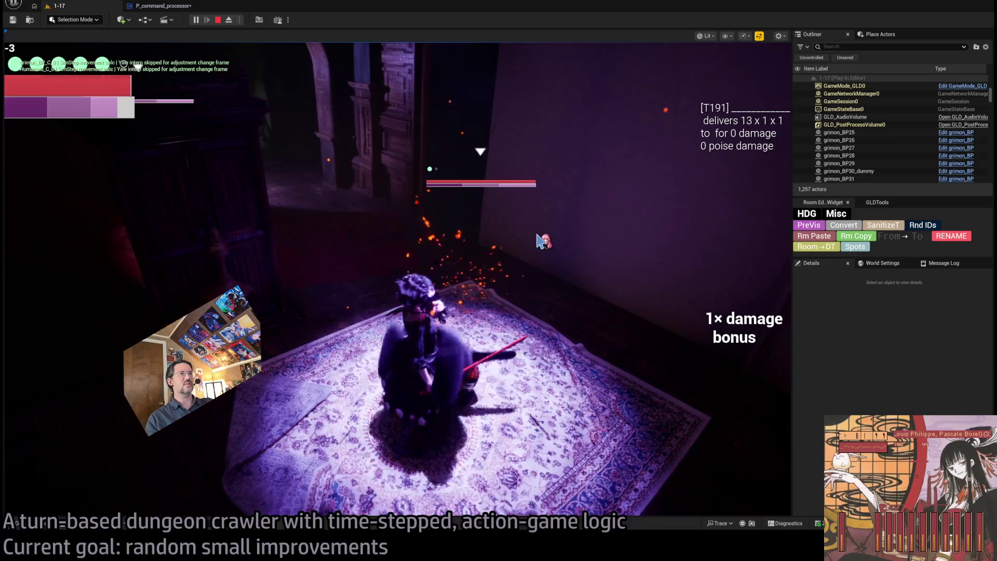
click(659, 394)
click(658, 394)
click(659, 394)
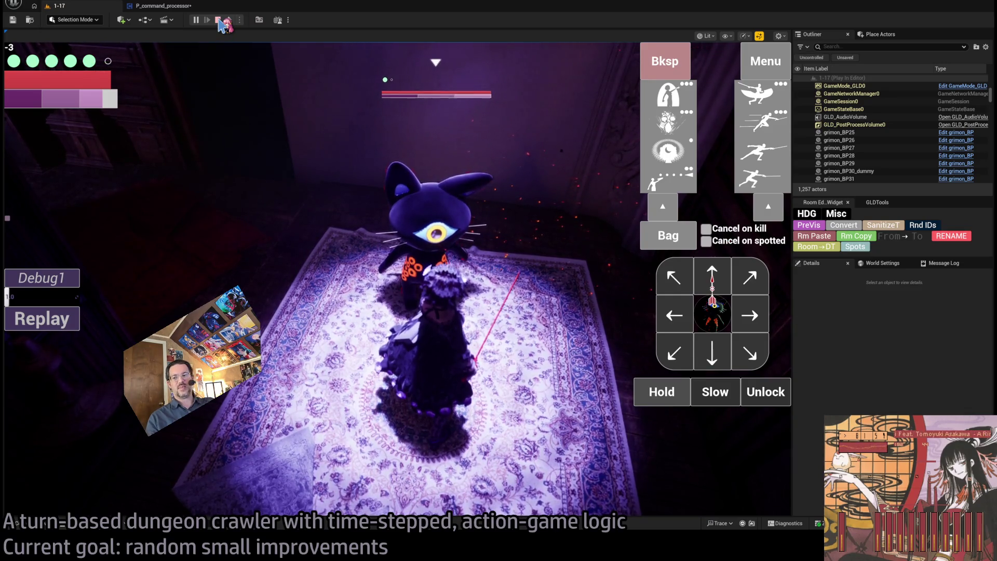
click(219, 21)
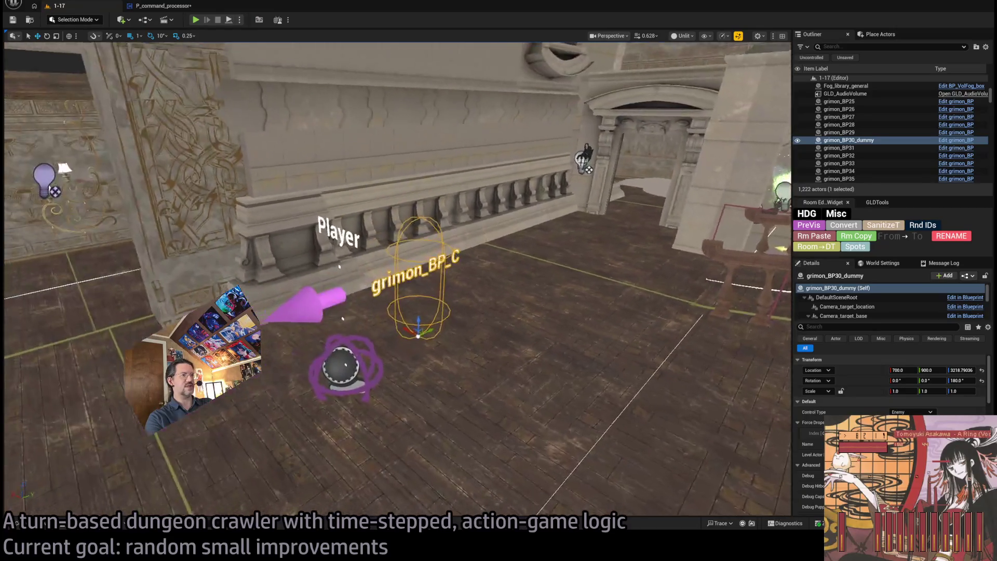
Step: Inspect the level, selecting Floorboard26 and then the grimon_BP30_dummy actor
scroll(893, 369, down, 6)
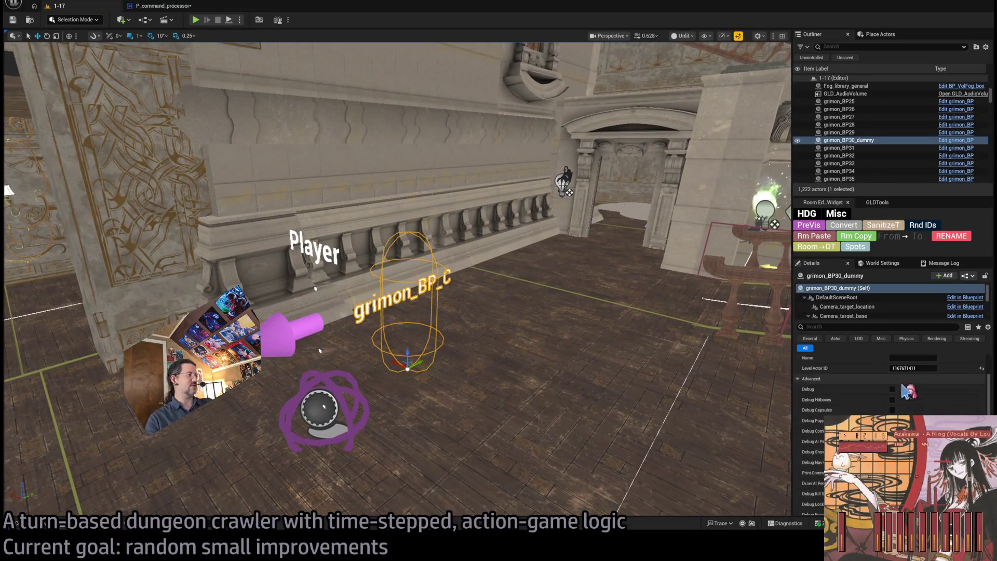
scroll(918, 410, up, 2)
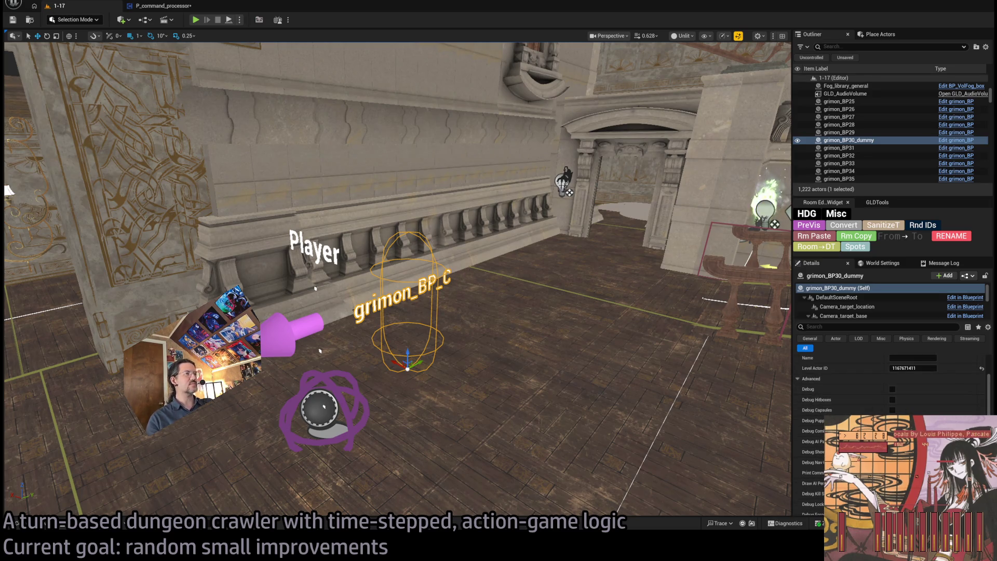
click(444, 280)
click(445, 279)
scroll(900, 404, up, 4)
scroll(901, 404, down, 3)
scroll(896, 406, down, 5)
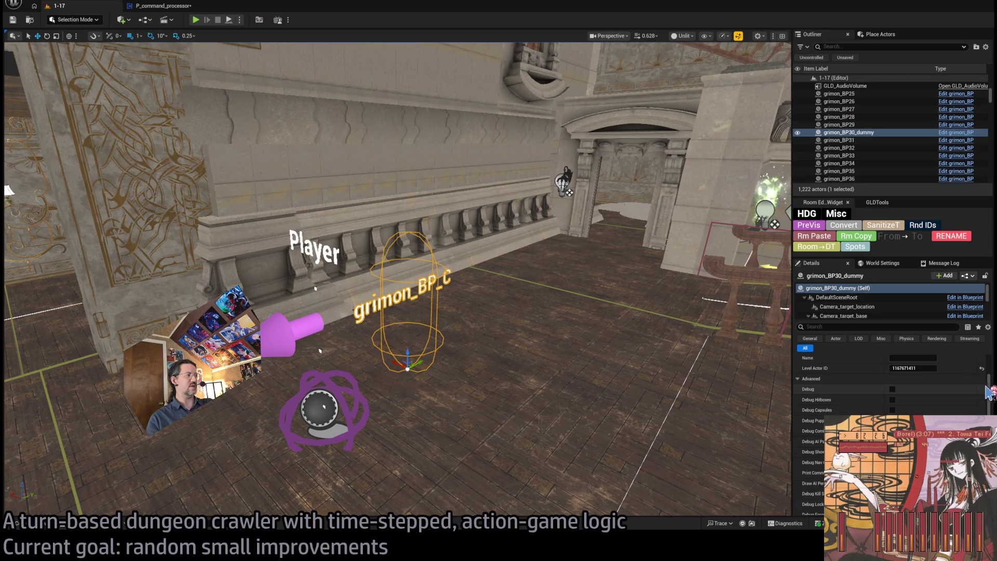
scroll(986, 406, up, 1)
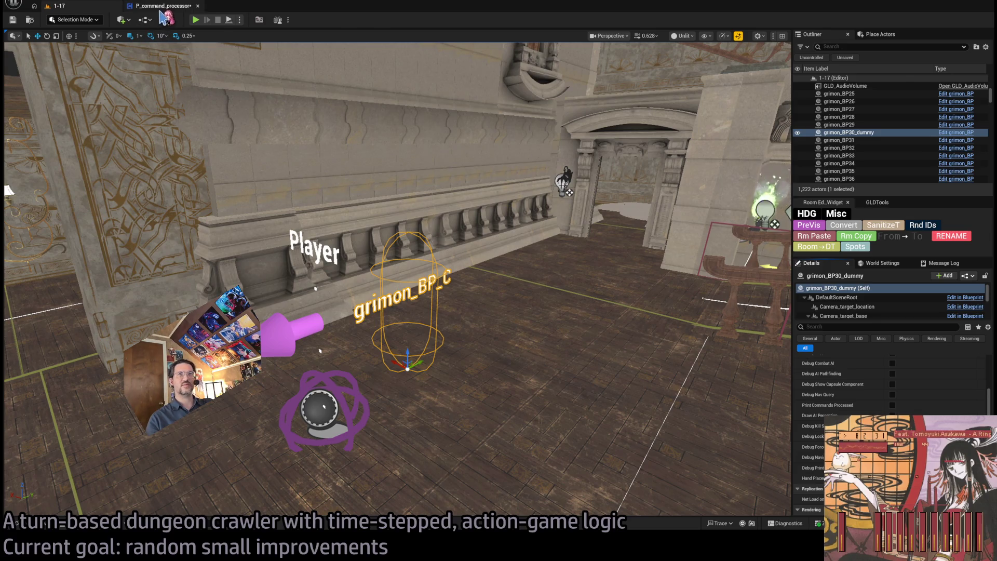
Step: Wire the lower Make Bars into Make Puppet History and delete the duplicate upper Make Bars
click(161, 7)
drag(438, 298, 633, 227)
click(529, 205)
key(Delete)
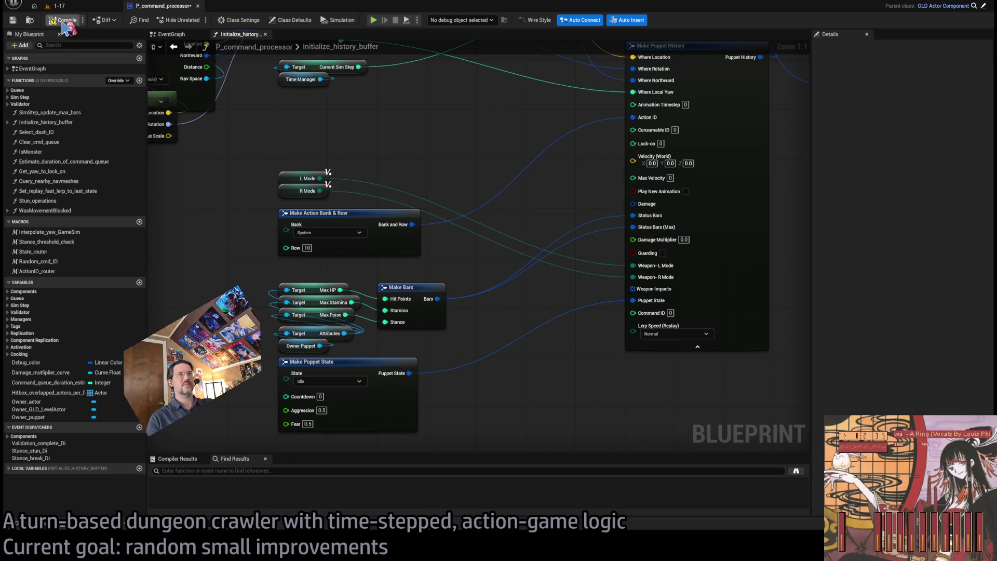
click(58, 6)
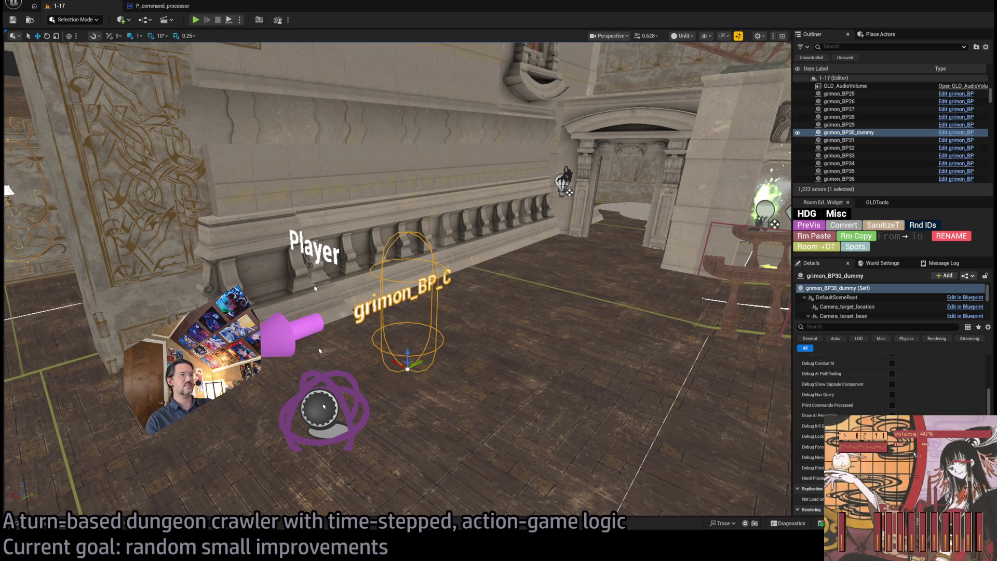
key(alt+Tab)
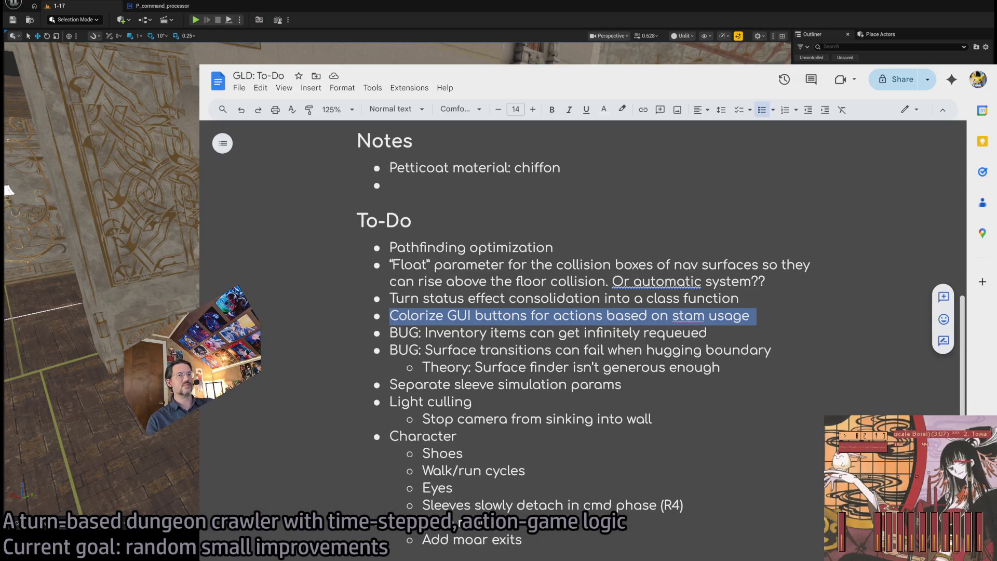
drag(780, 322, 398, 315)
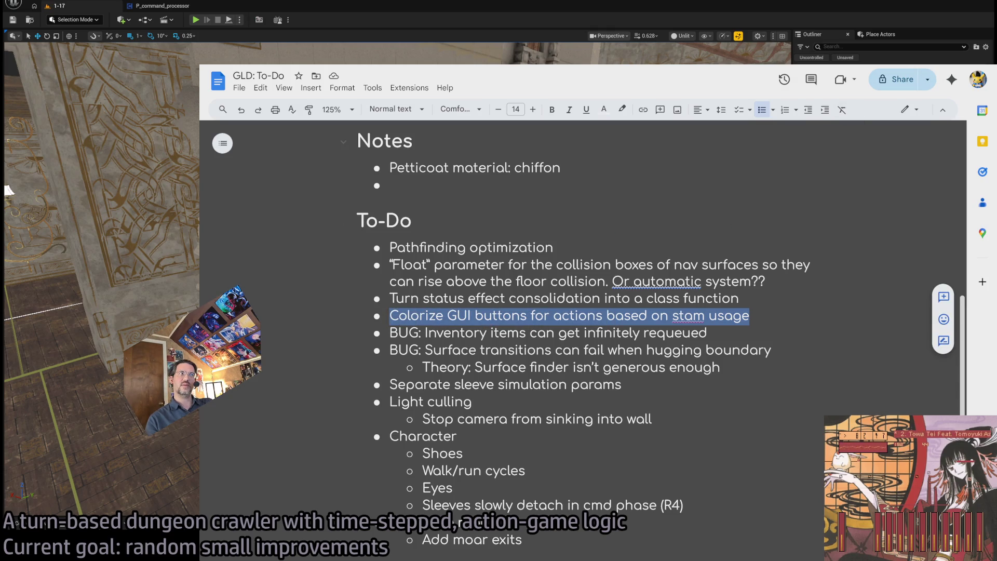
key(alt+Tab)
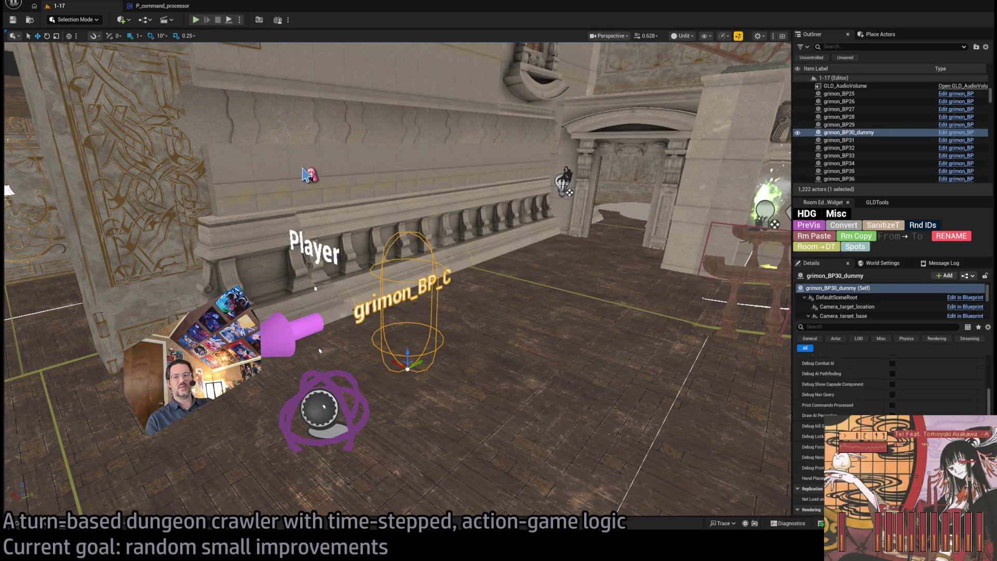
key(alt+p)
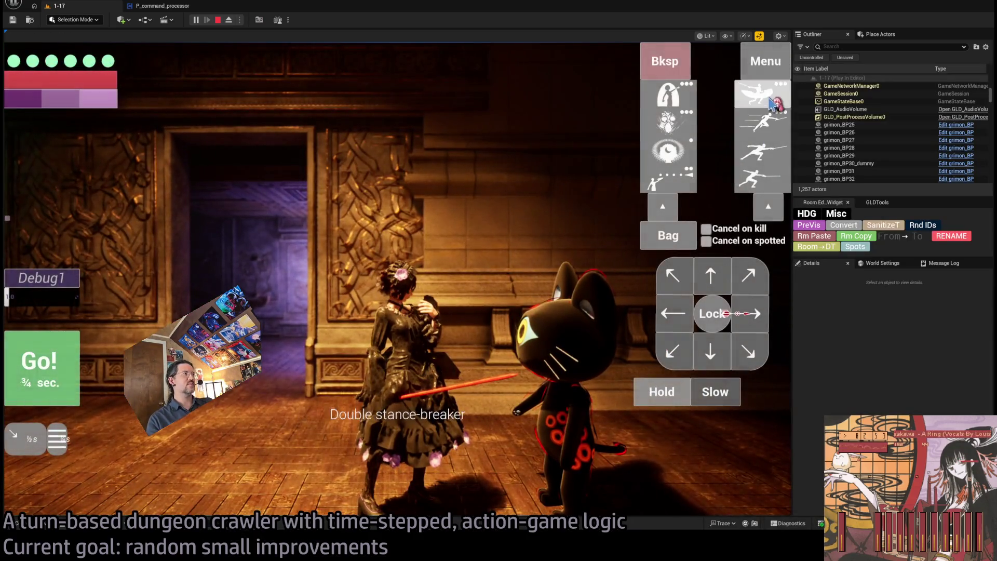
Step: Queue two attack skills against the cat, run the turn, and stop the playtest
click(774, 104)
click(762, 152)
click(42, 368)
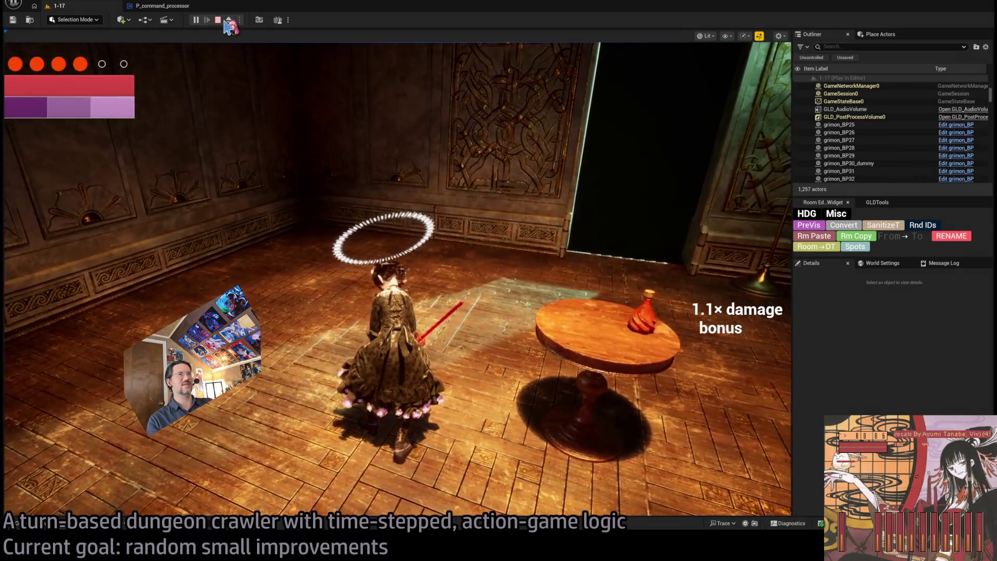
click(220, 21)
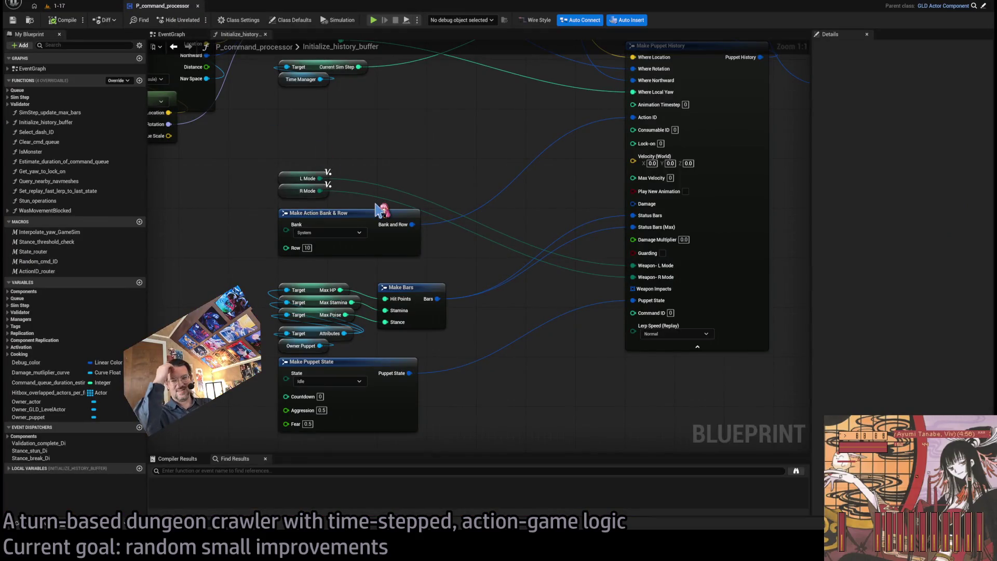
Step: Select Make Action Bank & Row, L Mode and R Mode together and drag them lower
mouse_move(493, 247)
mouse_down()
mouse_move(530, 287)
mouse_move(530, 273)
mouse_move(498, 280)
mouse_move(472, 264)
mouse_move(532, 266)
mouse_up()
scroll(532, 266, down, 3)
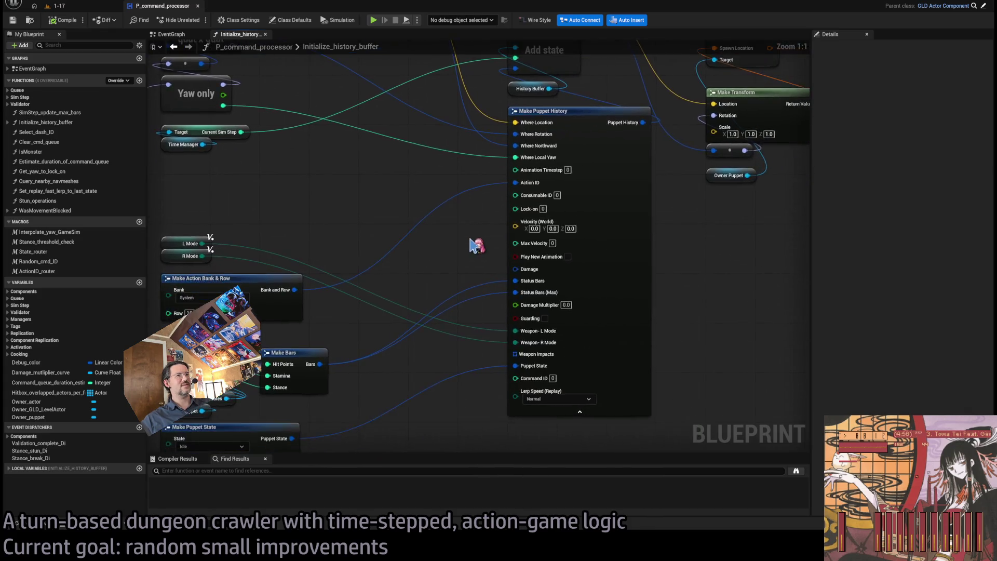
mouse_move(292, 218)
mouse_down()
mouse_move(333, 244)
mouse_move(354, 197)
mouse_up()
drag(291, 191, 343, 256)
scroll(332, 225, up, 2)
drag(329, 192, 336, 229)
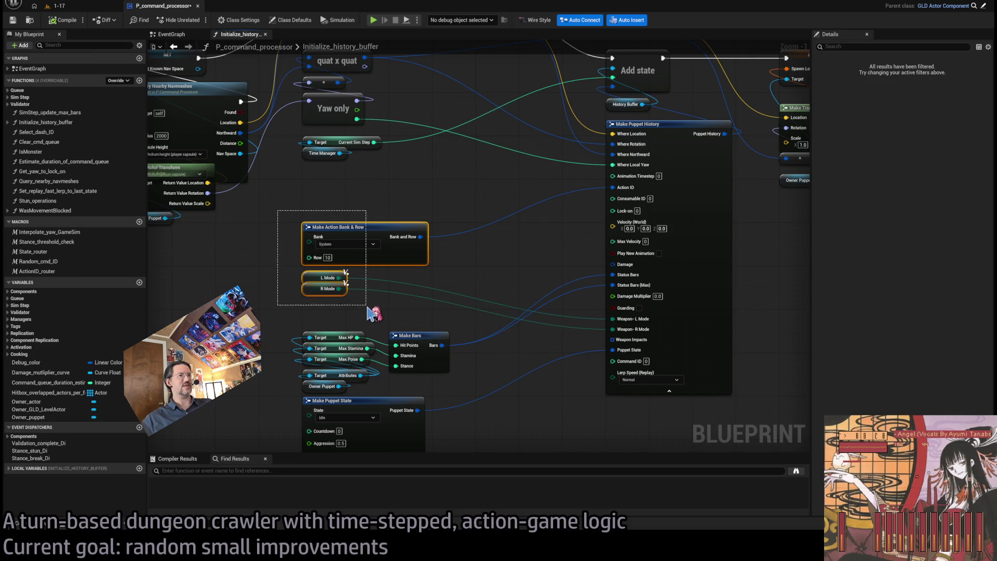
click(383, 314)
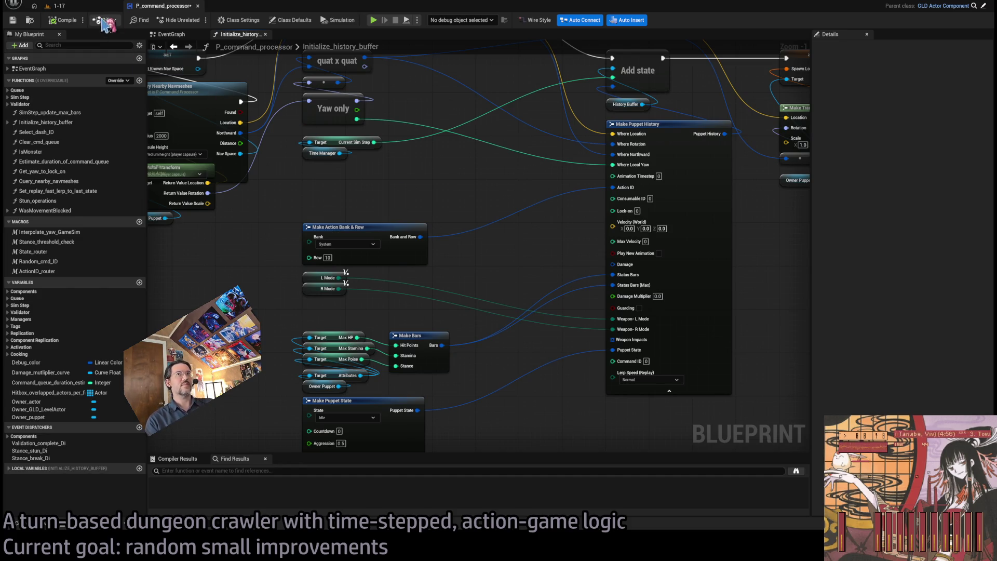
click(58, 6)
click(161, 6)
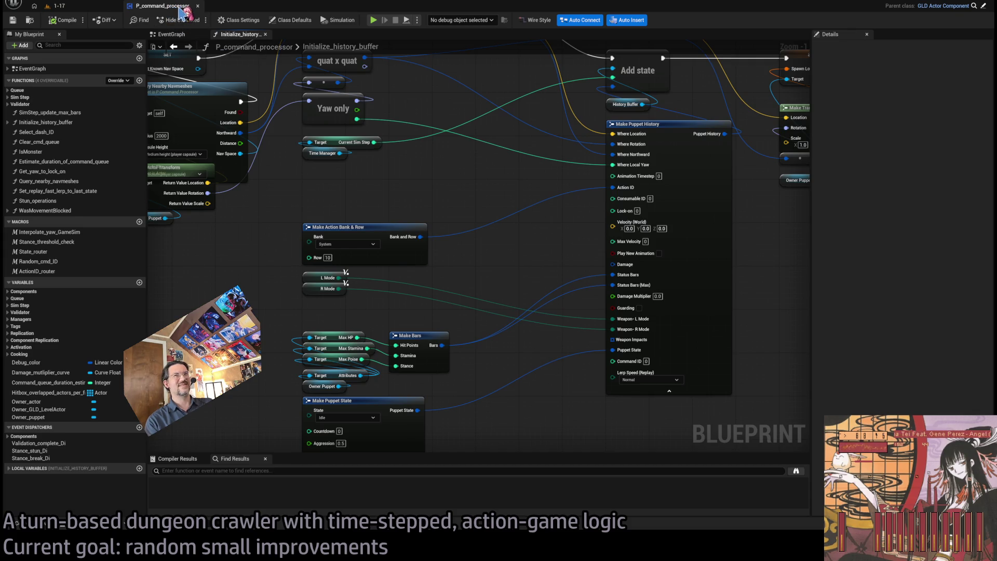
Step: Close the Initialize_history_buffer graph and look over the hitbox node group in the EventGraph
middle_click(238, 37)
scroll(474, 212, down, 5)
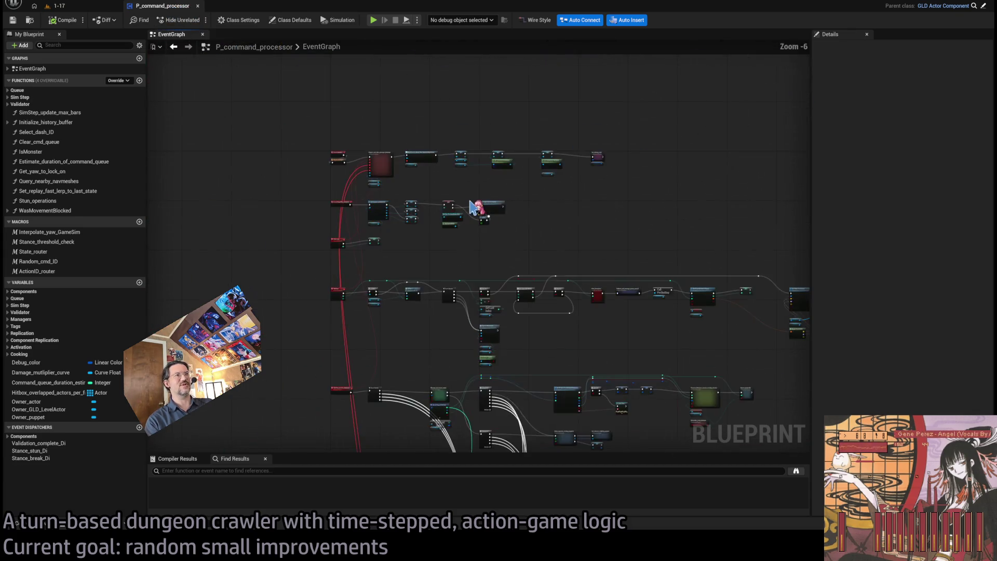
scroll(562, 240, up, 3)
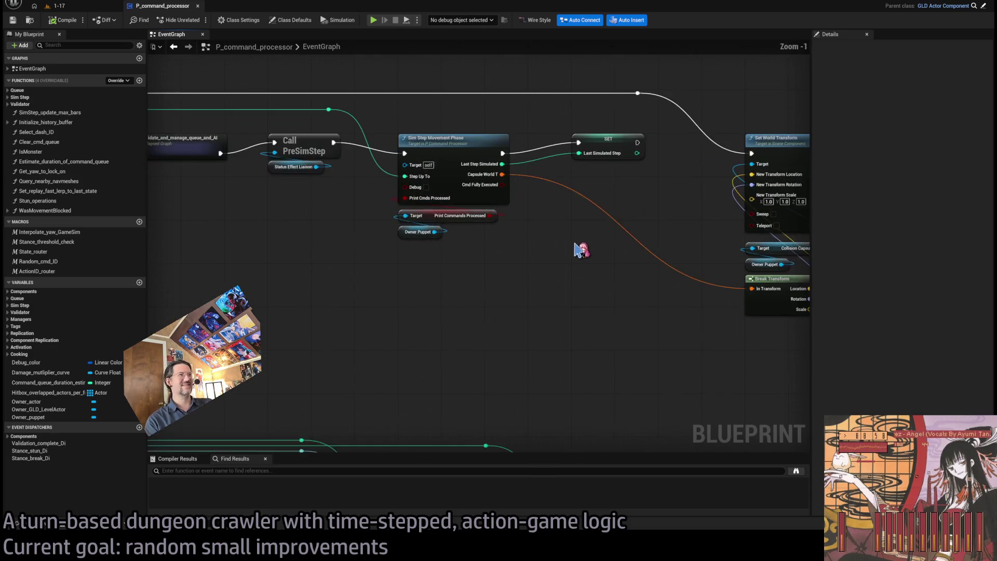
scroll(486, 251, down, 2)
scroll(507, 249, up, 4)
drag(515, 209, 397, 422)
drag(525, 192, 361, 436)
click(427, 141)
mouse_move(408, 124)
mouse_down()
mouse_move(436, 369)
mouse_move(500, 400)
mouse_move(379, 138)
mouse_move(536, 413)
mouse_move(512, 403)
mouse_up()
click(524, 416)
click(518, 409)
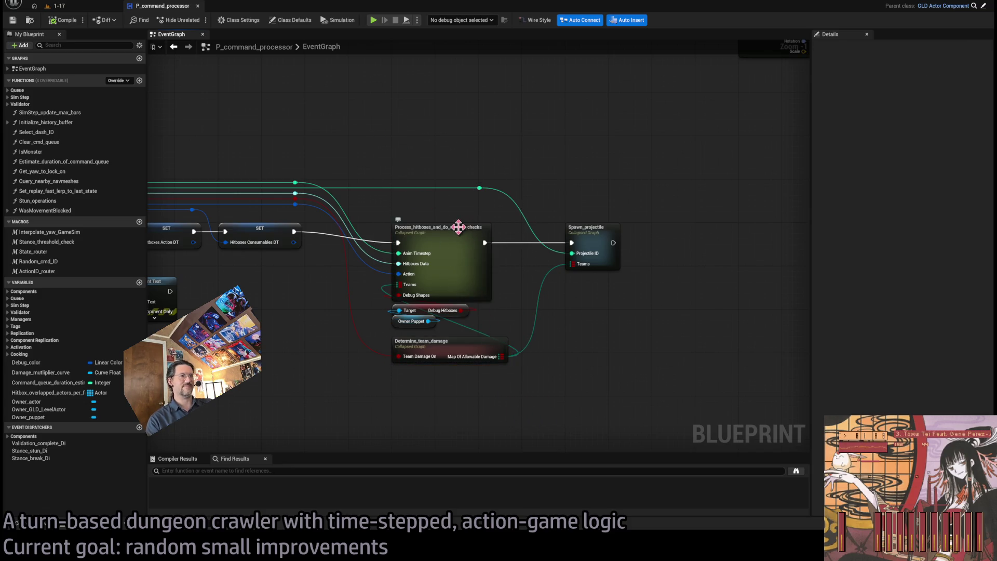
Step: Open the Process_hitboxes_and_do_overlap_checks collapsed graph
scroll(458, 227, down, 6)
scroll(518, 274, down, 3)
scroll(513, 271, up, 10)
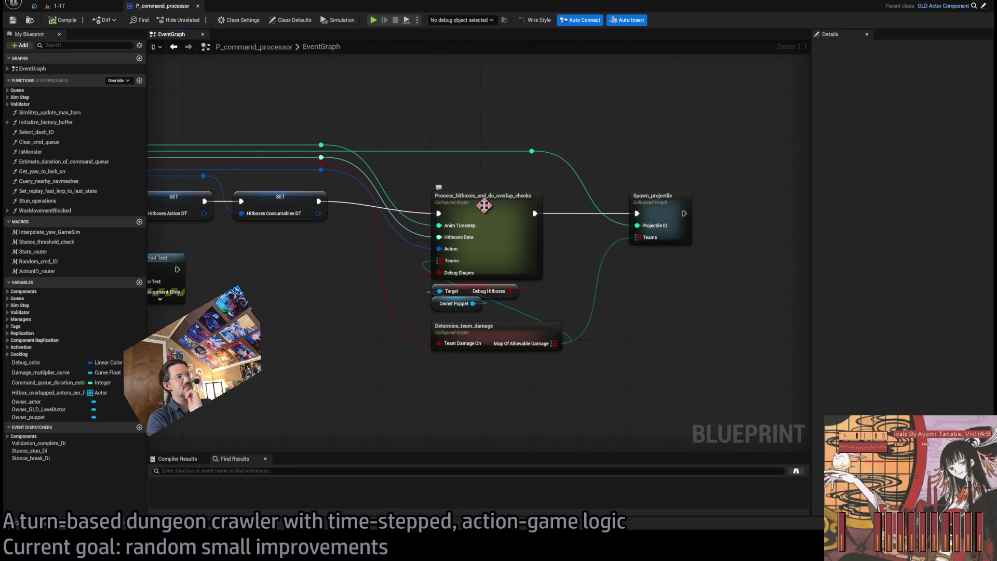
double_click(484, 205)
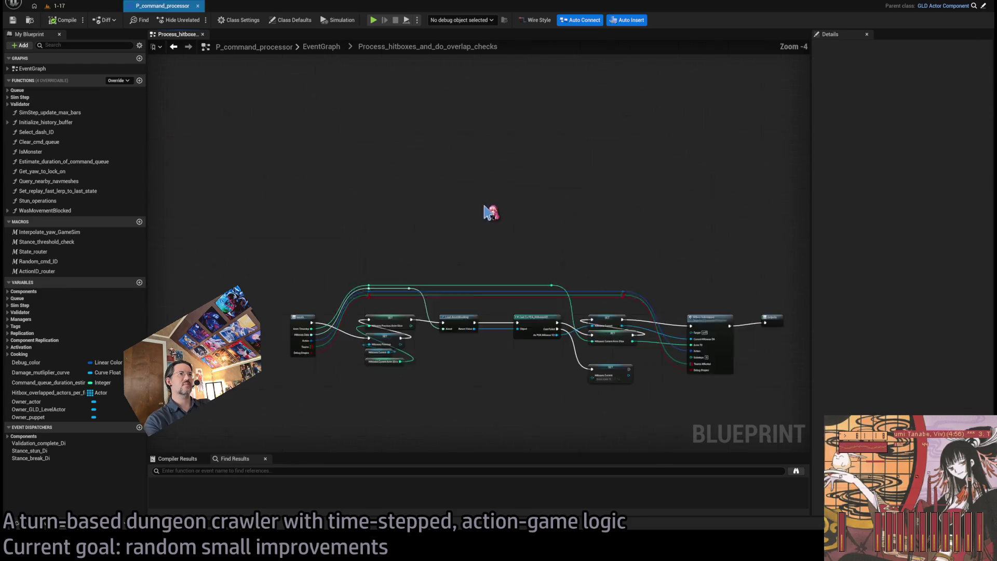
Step: Open the Hitbox Substepper graph and look over the Take Damage and Owner Puppet nodes
double_click(555, 229)
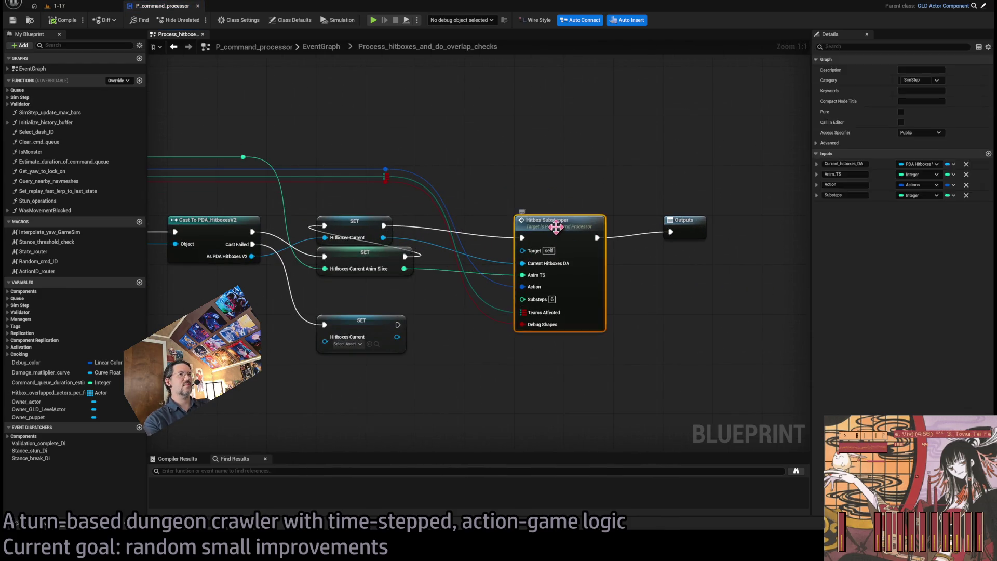
scroll(494, 285, up, 3)
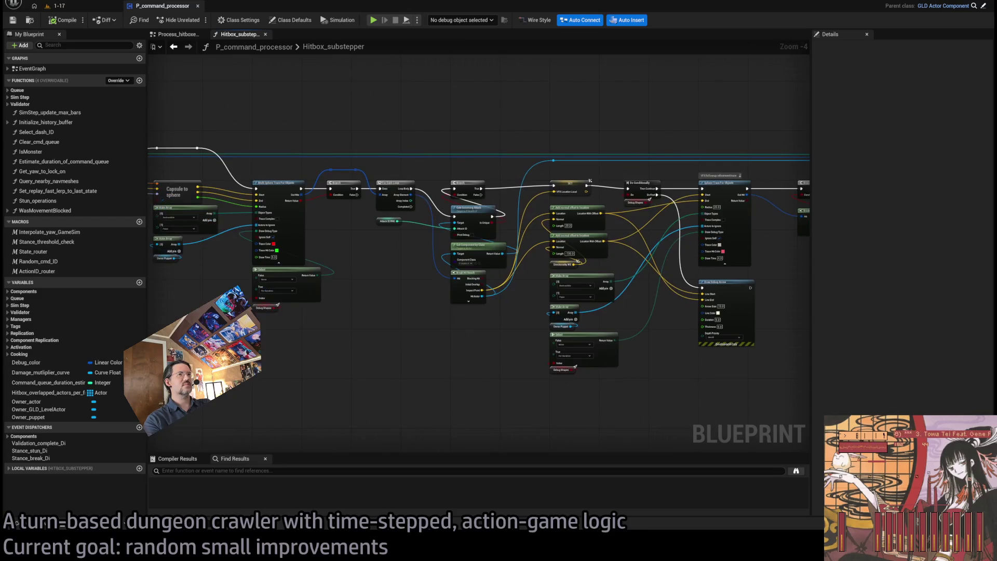
drag(492, 387, 467, 291)
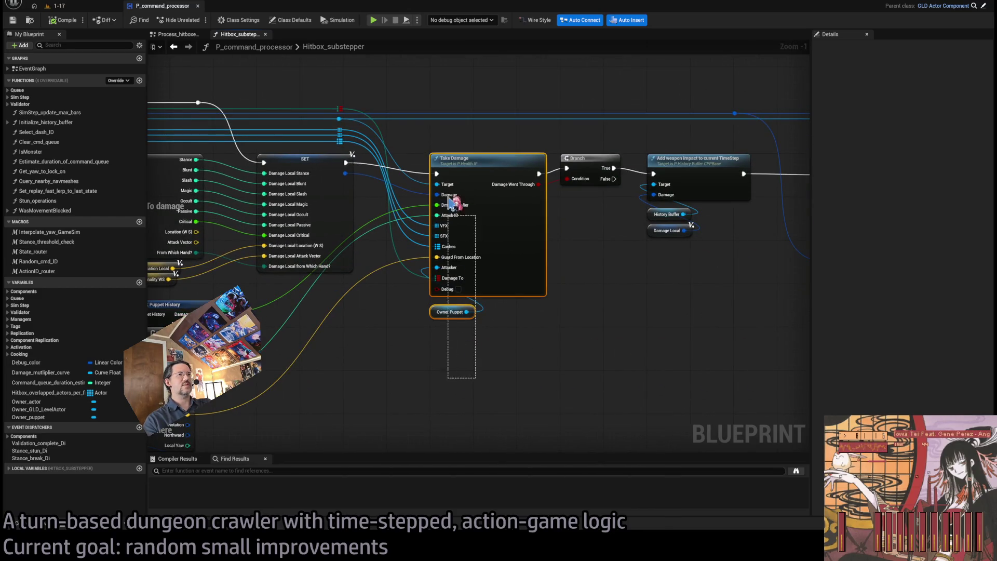
drag(499, 336, 493, 325)
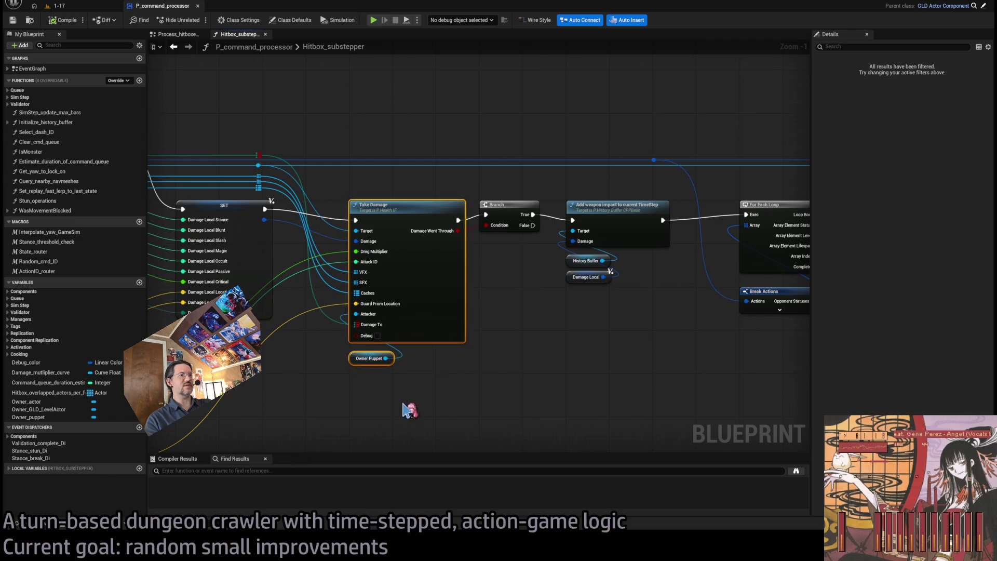
mouse_move(543, 345)
mouse_down()
mouse_move(396, 316)
mouse_move(347, 295)
mouse_move(389, 298)
mouse_move(312, 146)
mouse_up()
drag(483, 210, 287, 246)
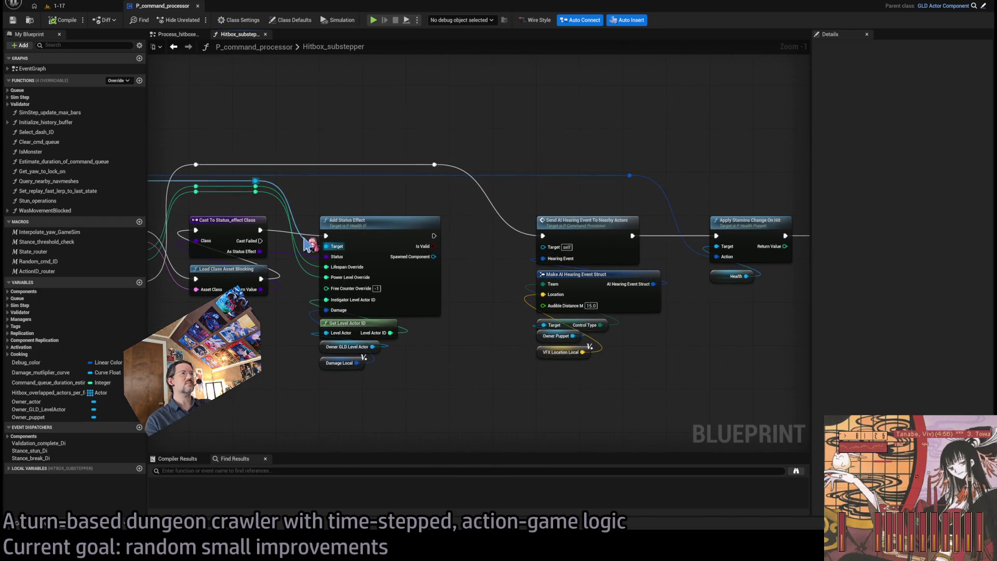
Step: Inspect the Add Status Effect, Send AI Hearing Event and Apply Stamina Change On Hit nodes
click(384, 248)
click(585, 251)
drag(585, 251, 403, 255)
click(563, 255)
drag(596, 187, 562, 188)
click(557, 186)
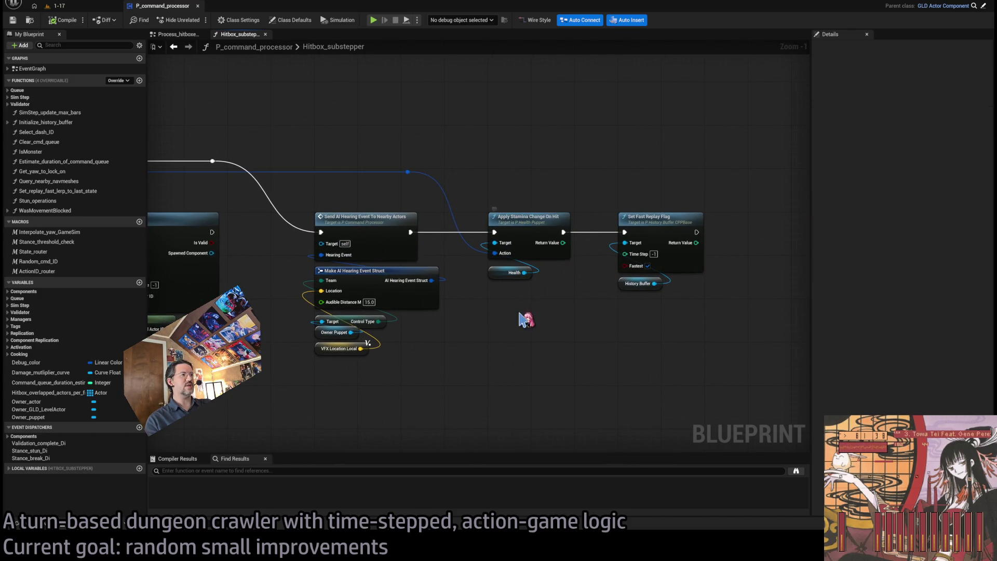
click(527, 217)
Step: Review the For Each Loop, Take Damage, Sphere Trace and Break Hit Result nodes
mouse_move(218, 234)
mouse_down()
mouse_move(495, 237)
mouse_move(218, 242)
mouse_up()
drag(553, 246, 694, 288)
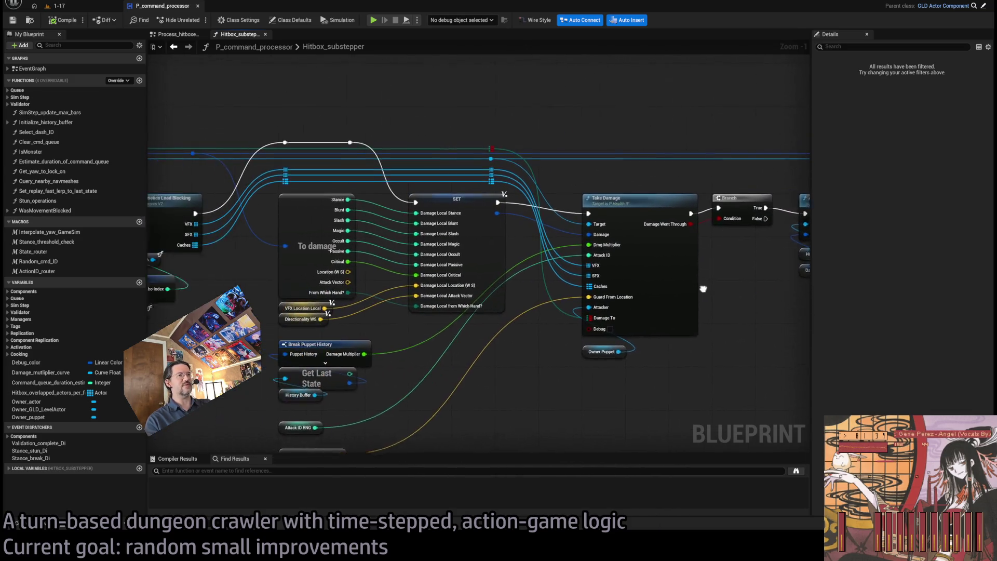
scroll(574, 255, up, 1)
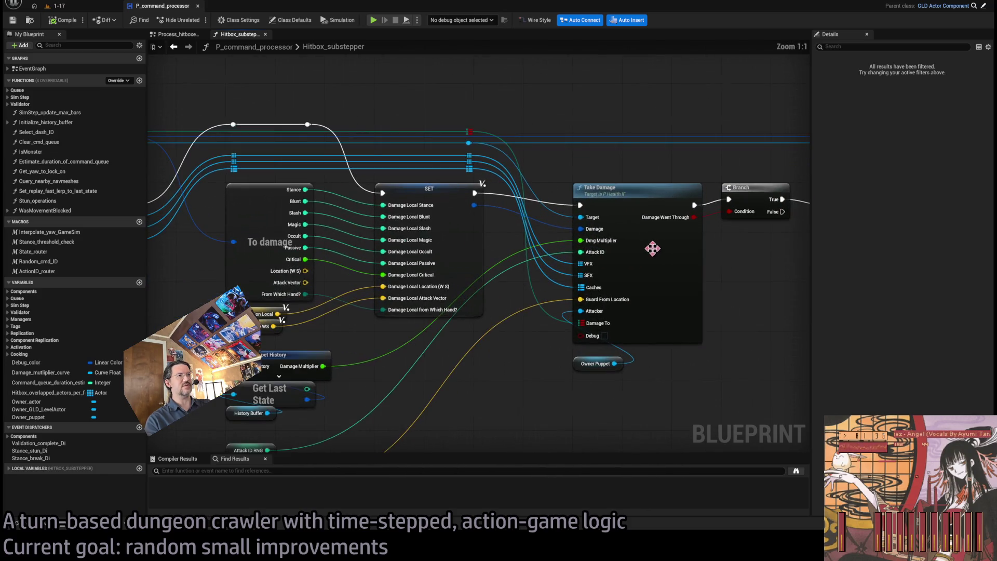
mouse_move(552, 118)
mouse_down()
mouse_move(711, 408)
mouse_move(705, 381)
mouse_up()
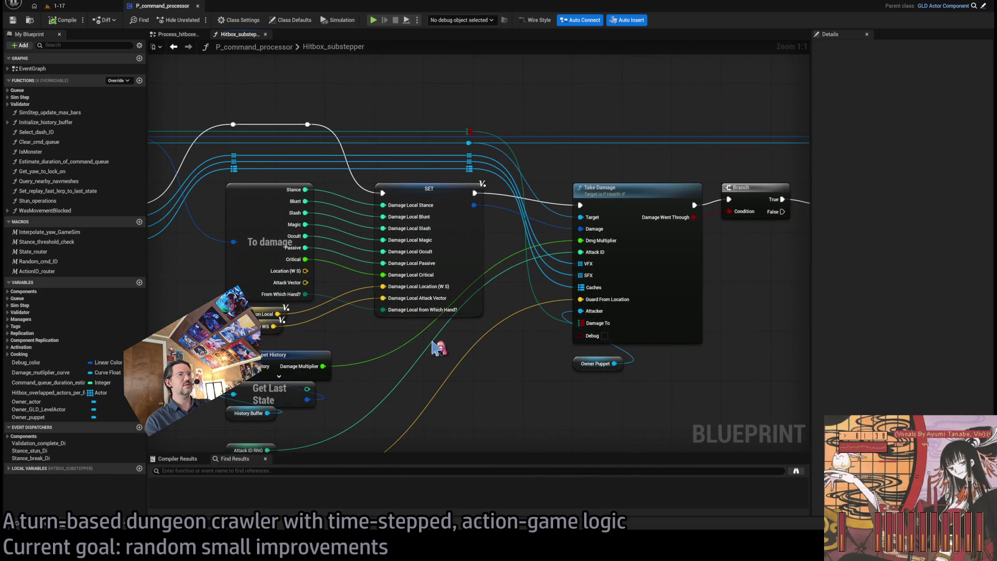
mouse_move(177, 284)
mouse_down()
mouse_move(694, 284)
mouse_move(553, 284)
mouse_up()
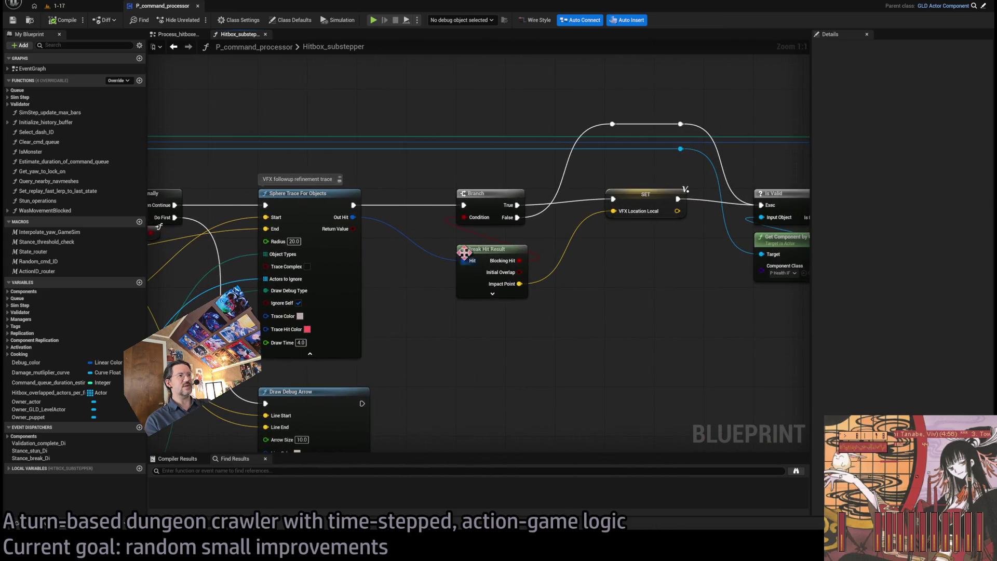
click(503, 252)
mouse_move(663, 296)
mouse_down()
mouse_move(319, 256)
mouse_move(248, 274)
mouse_up()
Step: Trace the Is Valid, Do Conditionally, Multi Sphere Trace loop and Draw Debug Arrow sections
mouse_move(368, 244)
mouse_down()
mouse_move(502, 244)
mouse_move(896, 212)
mouse_move(301, 302)
mouse_up()
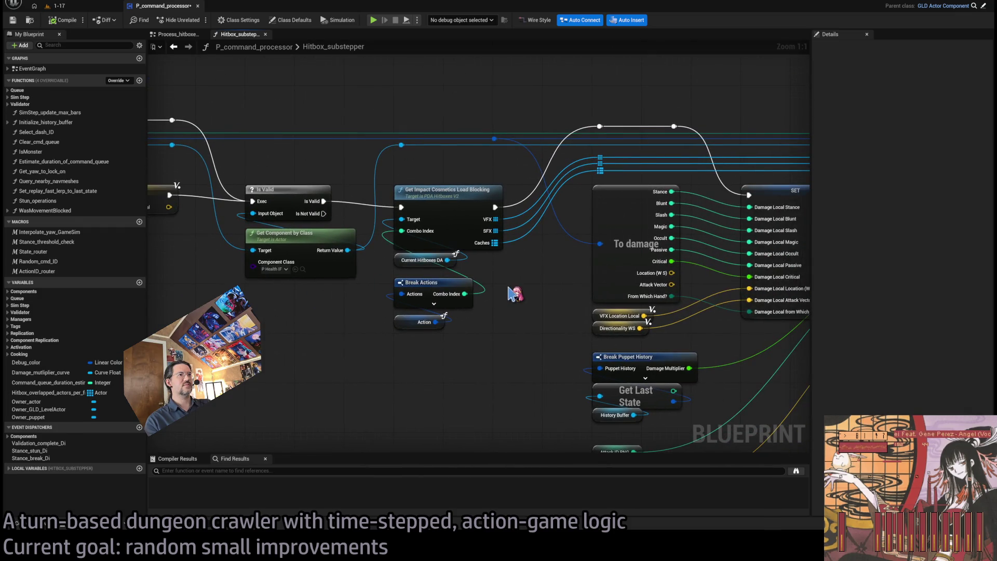
scroll(512, 285, down, 1)
drag(405, 244, 745, 254)
drag(413, 295, 733, 272)
drag(520, 275, 705, 278)
drag(218, 249, 530, 225)
drag(569, 285, 356, 301)
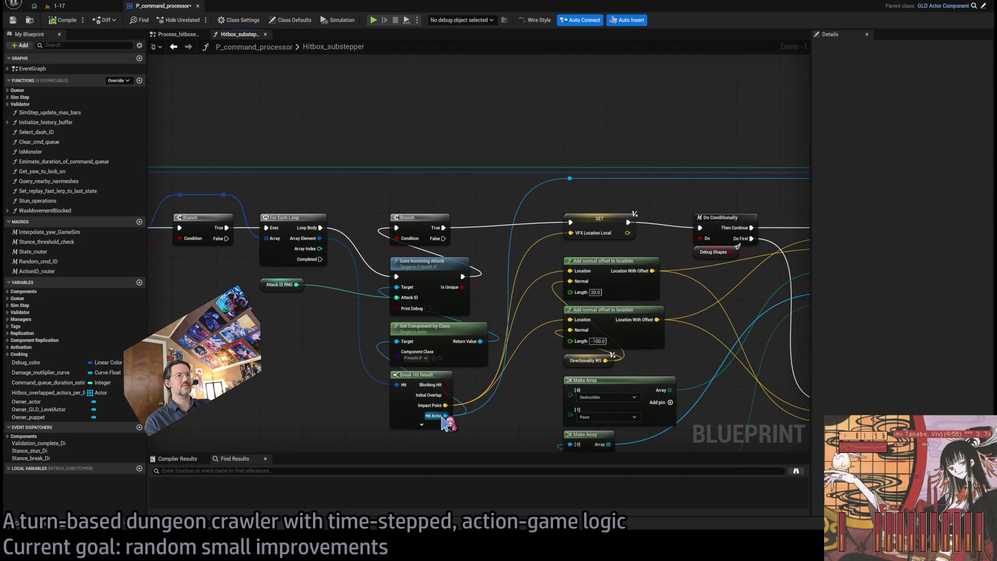
drag(445, 415, 9, 377)
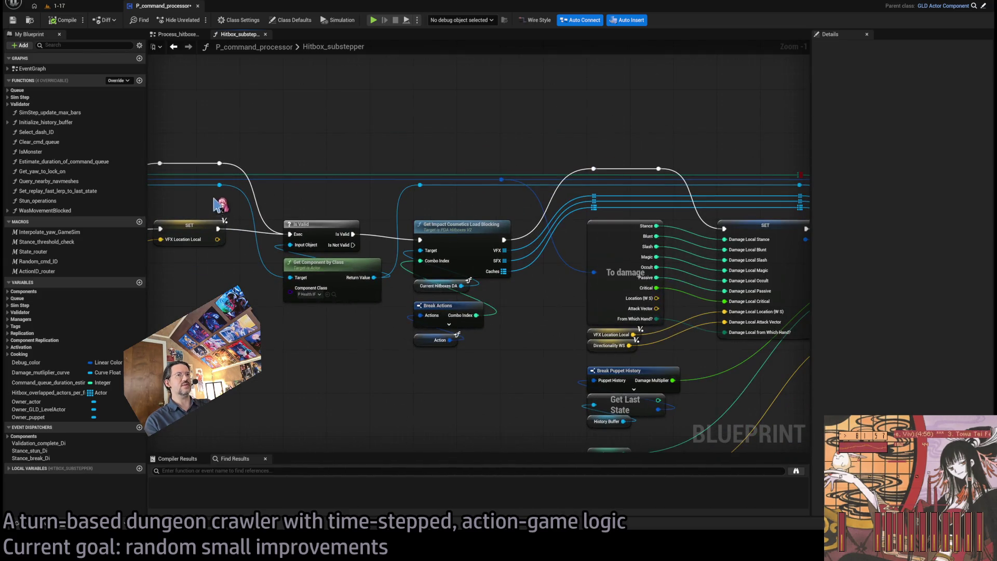
drag(290, 355, 358, 302)
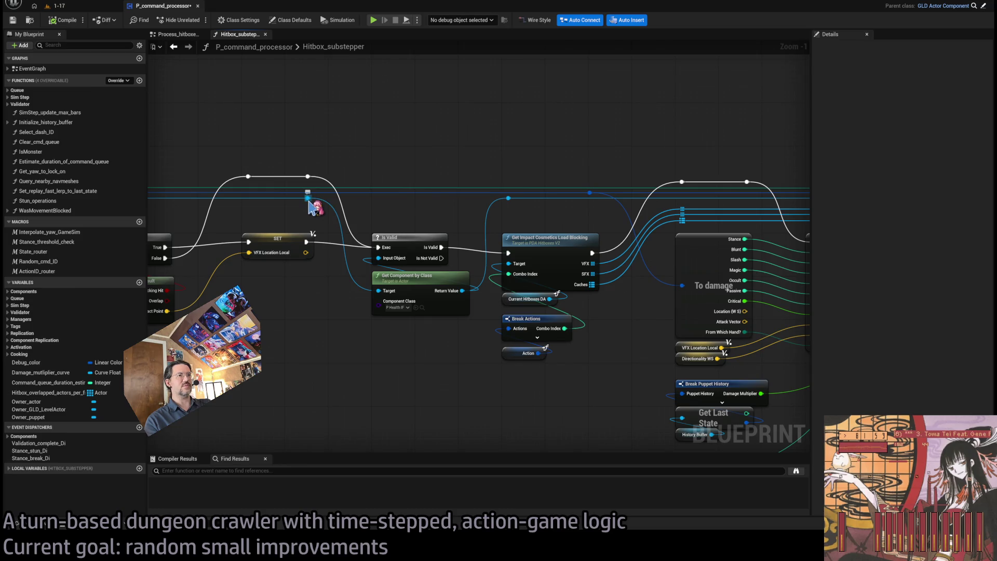
drag(424, 357, 334, 344)
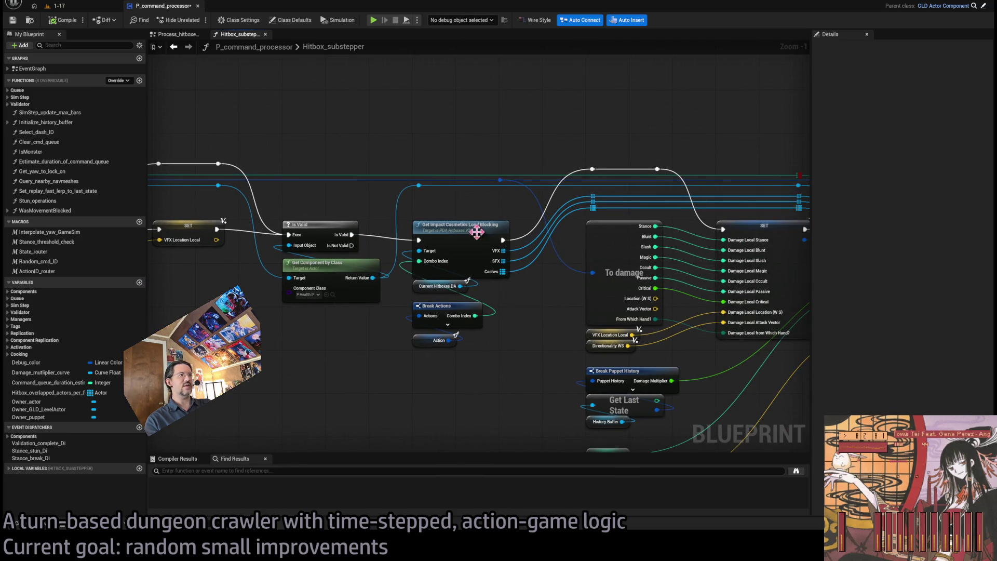
Step: Review the Branch, SET and Is Valid area, then show the function's Local Variables
drag(455, 203, 268, 209)
drag(153, 214, 536, 233)
mouse_move(393, 222)
mouse_down()
mouse_move(661, 222)
mouse_move(675, 119)
mouse_up()
scroll(467, 222, up, 1)
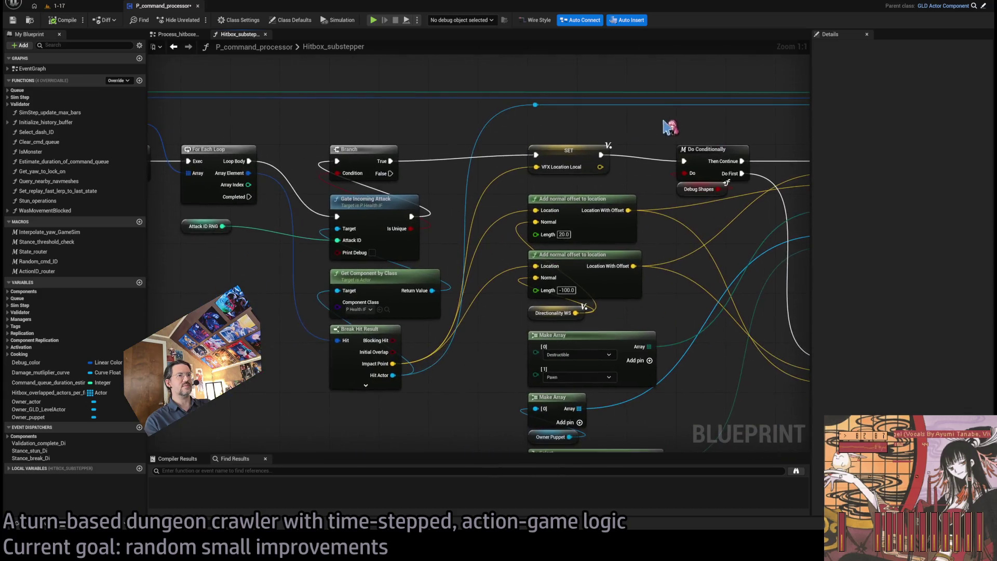
drag(395, 375, 529, 269)
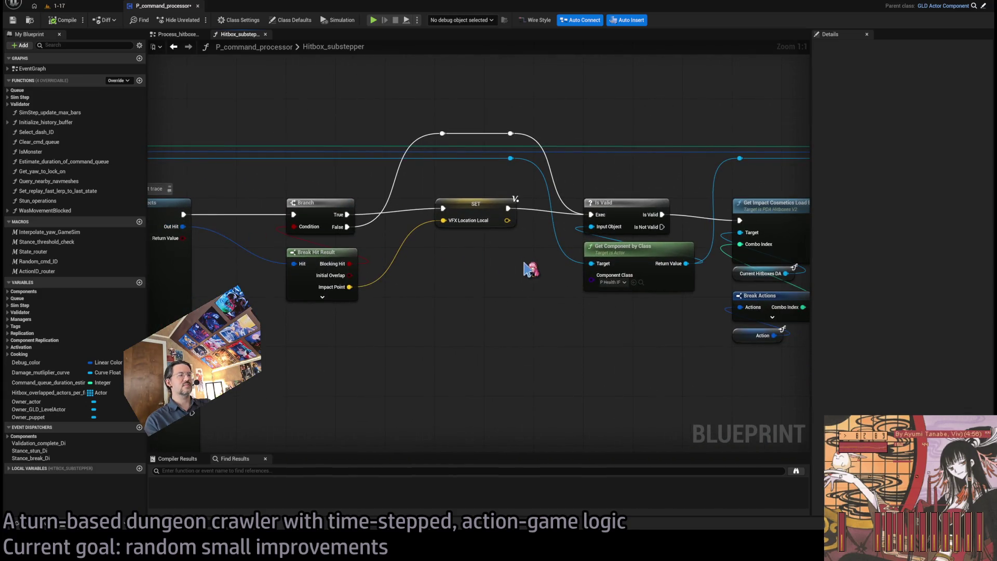
scroll(460, 256, down, 2)
drag(460, 256, 394, 293)
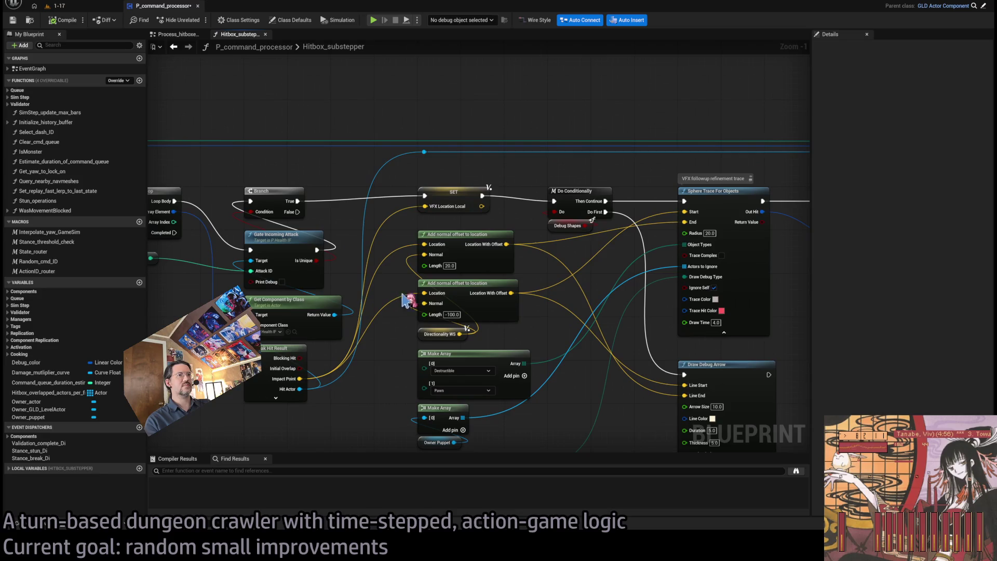
scroll(371, 335, down, 5)
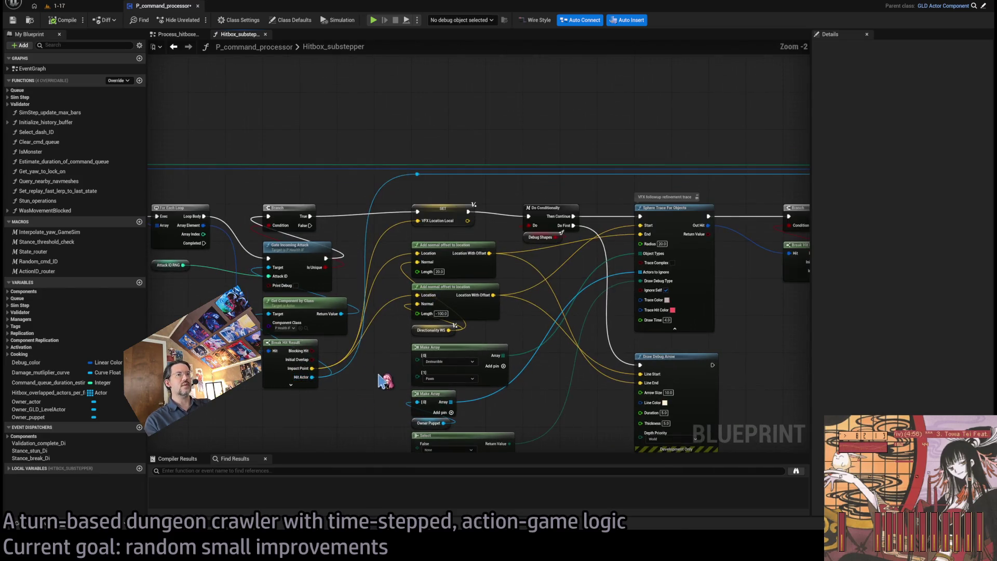
scroll(383, 370, up, 7)
click(15, 468)
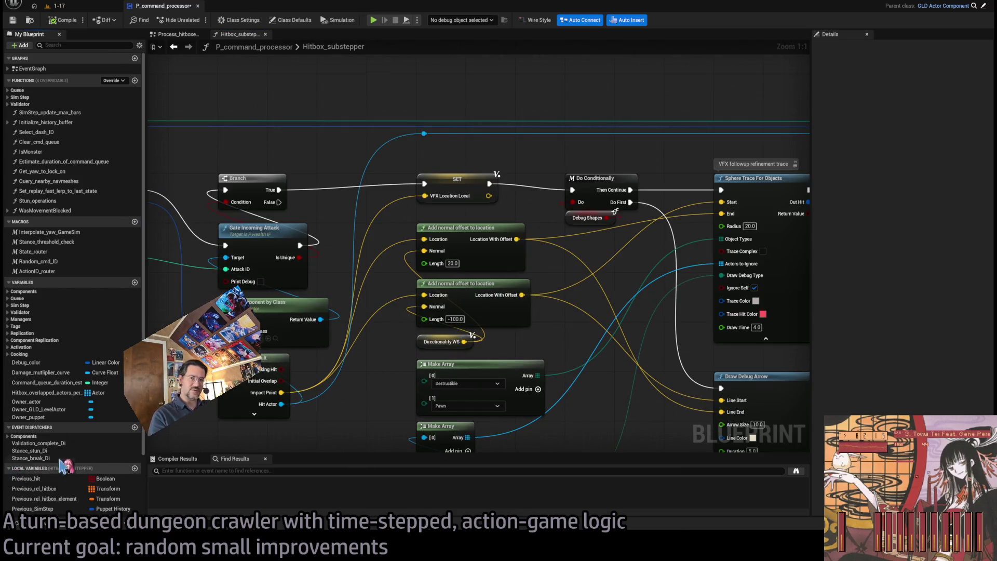
Step: Promote Break Hit Result's Hit Actor to a local variable named Hit_actor
scroll(123, 453, down, 3)
click(280, 404)
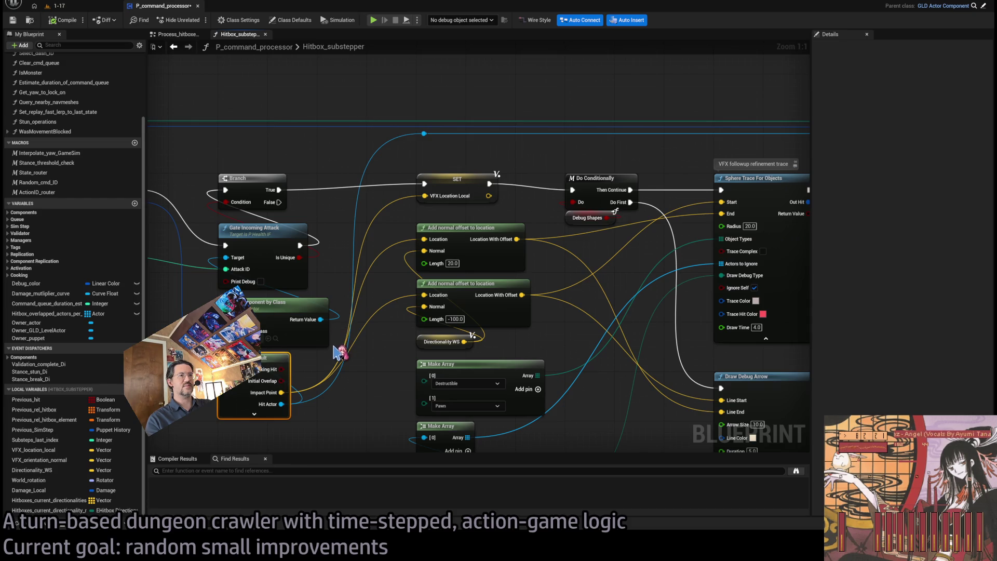
drag(402, 366, 346, 197)
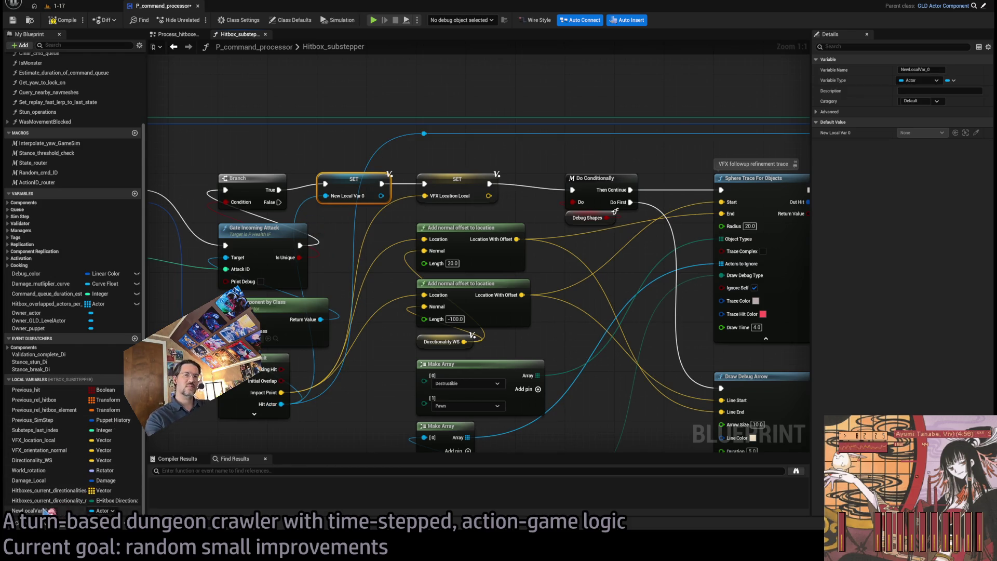
double_click(31, 510)
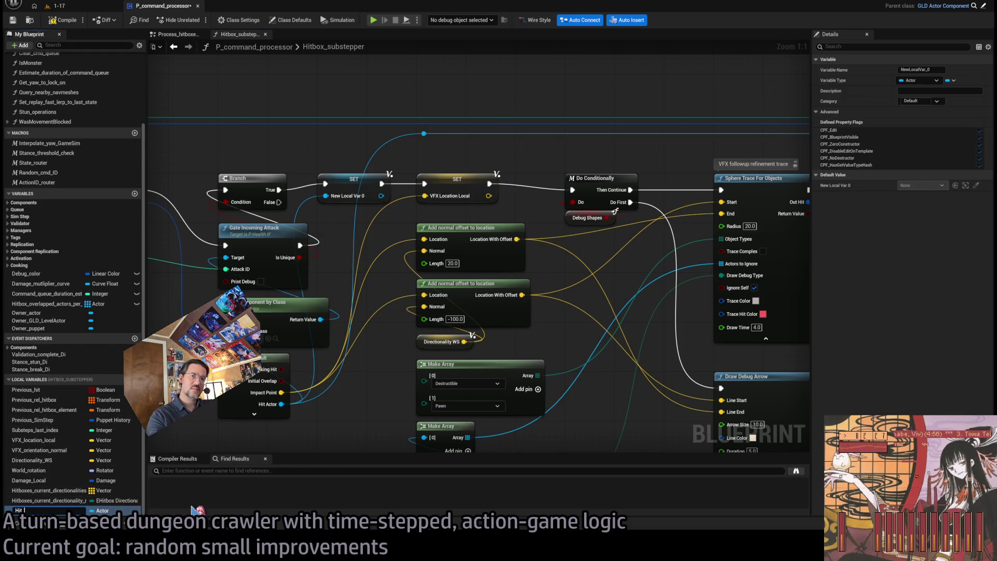
text(Hit_actor)
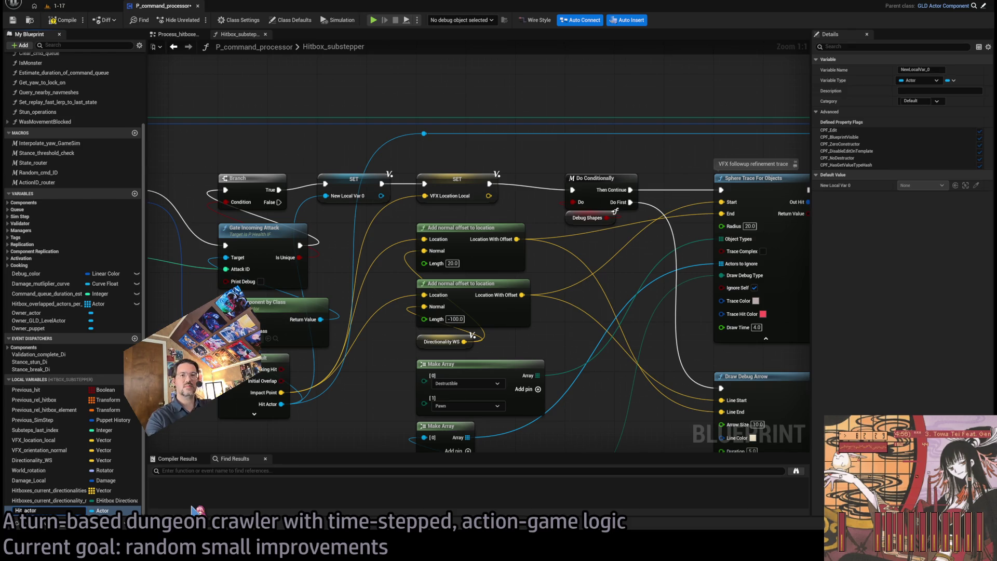
key(Return)
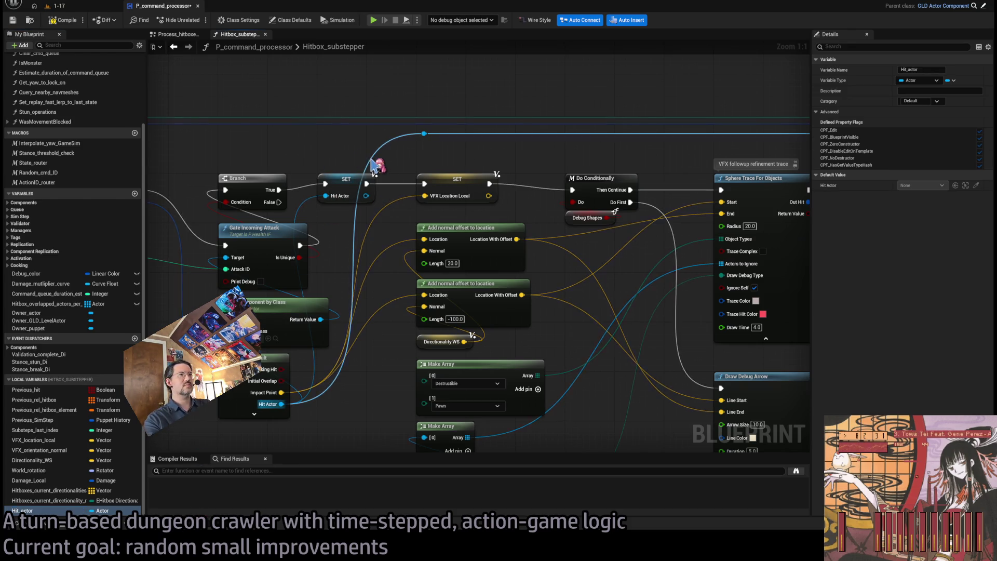
Step: Place a Hit_actor getter near Sphere Trace For Objects
scroll(376, 165, down, 1)
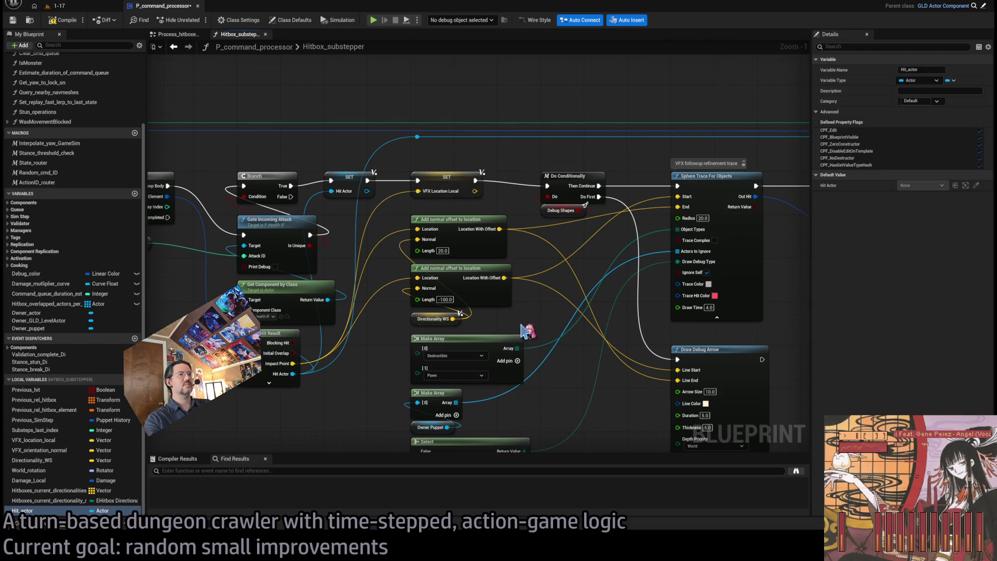
drag(583, 312, 423, 319)
scroll(582, 321, down, 2)
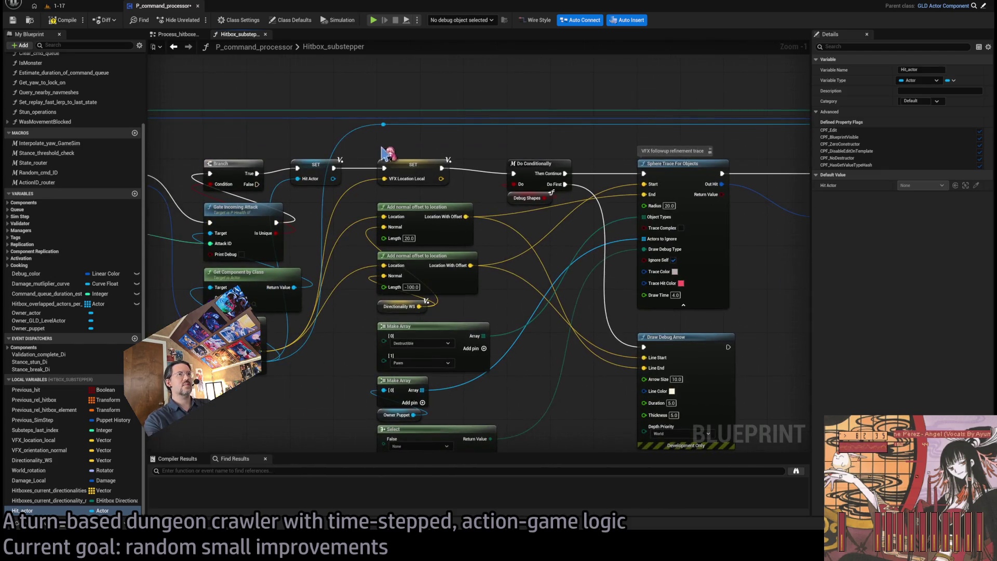
scroll(400, 143, up, 2)
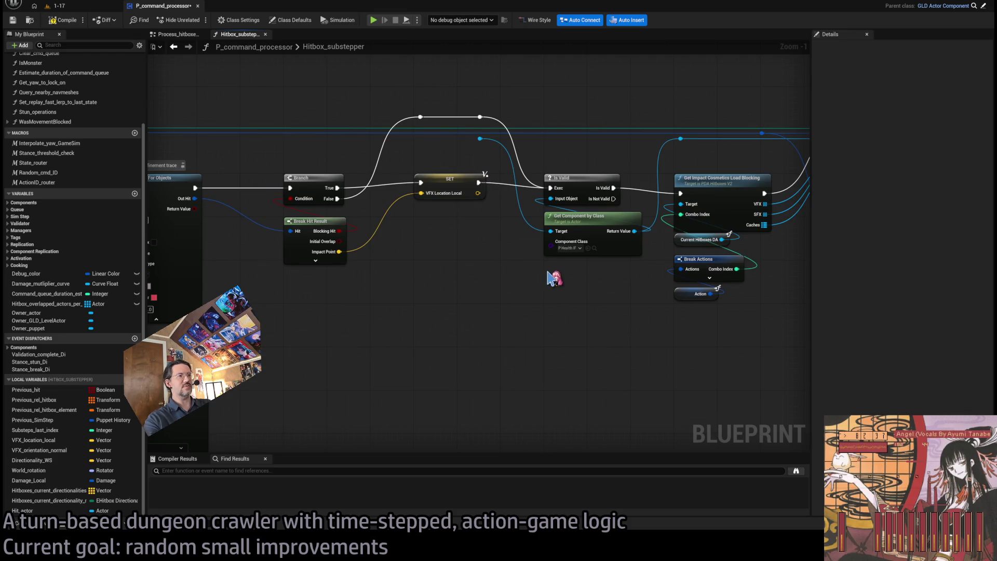
mouse_move(554, 277)
mouse_down()
mouse_move(550, 231)
mouse_move(422, 288)
mouse_move(489, 329)
mouse_move(151, 314)
mouse_up()
Step: Feed Hit Actor into Get Component by Class and shift the stamina nodes right for room
click(542, 237)
click(422, 288)
mouse_move(530, 296)
mouse_down()
mouse_move(503, 312)
mouse_move(503, 327)
mouse_move(484, 295)
mouse_up()
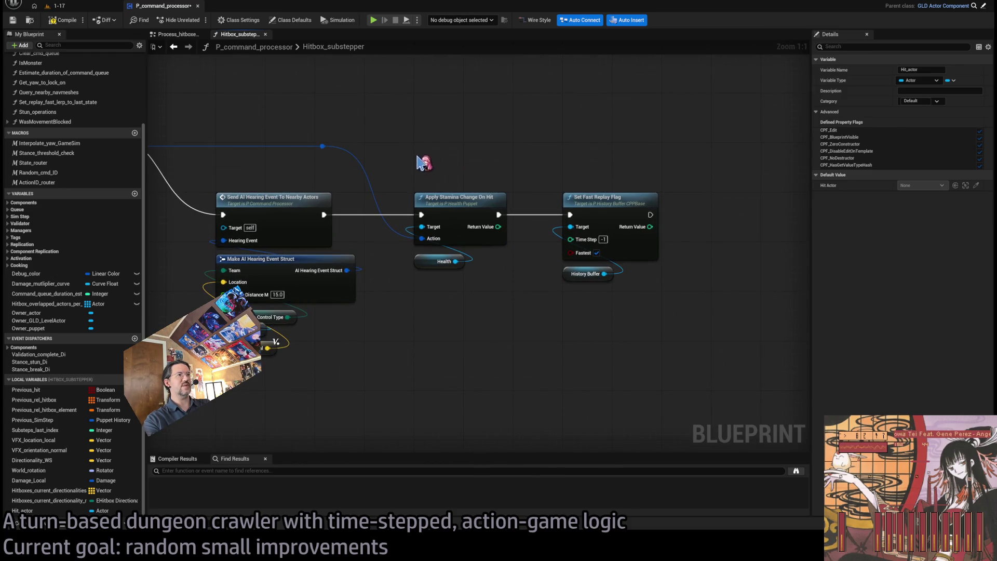
drag(417, 156, 637, 328)
drag(449, 199, 597, 199)
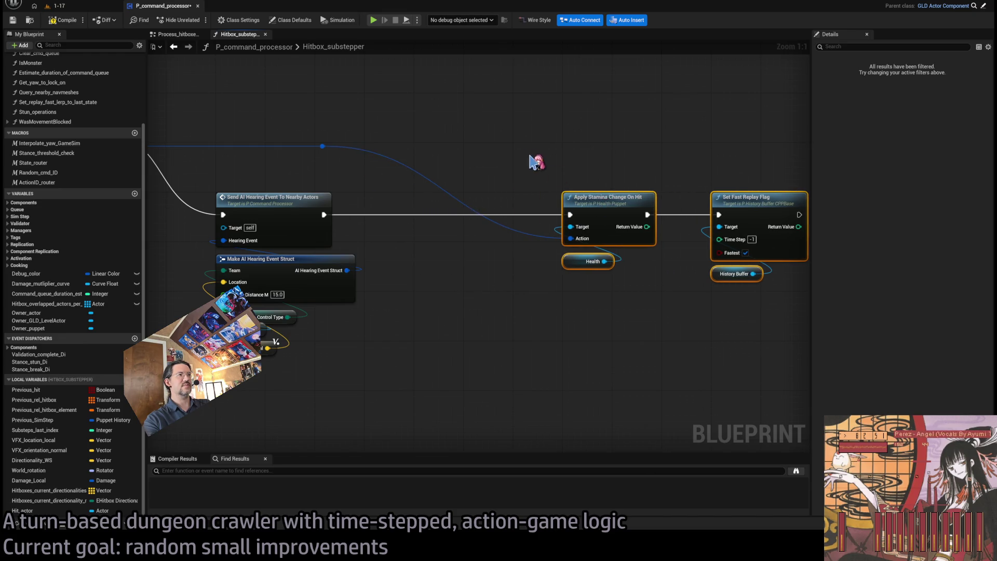
click(450, 271)
Step: Gate Apply Stamina Change On Hit with a Branch driven by Cast To Puppet on Hit_actor
click(450, 271)
mouse_move(473, 269)
mouse_down()
mouse_move(446, 238)
mouse_move(446, 202)
mouse_up()
key(ctrl+v)
drag(455, 306, 445, 258)
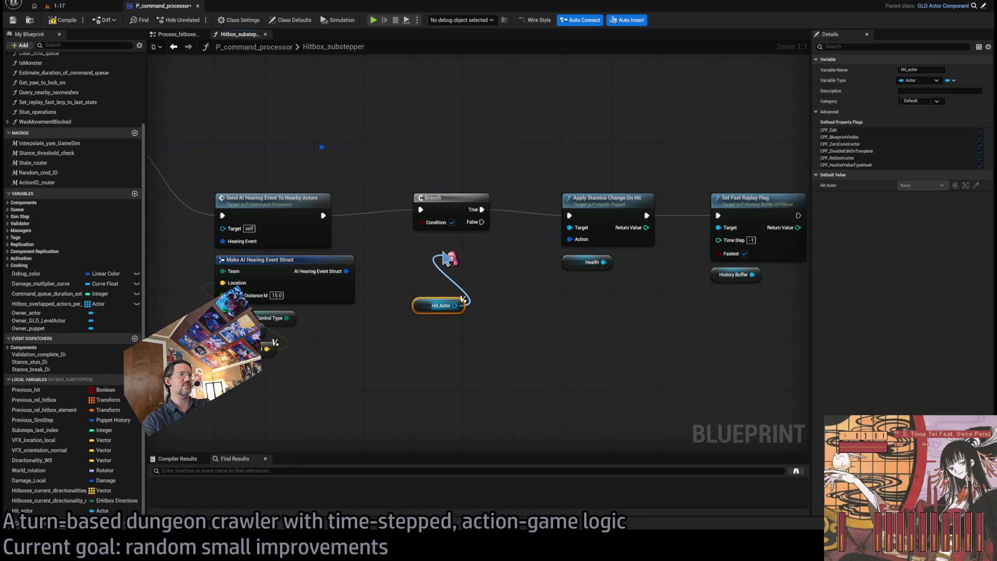
drag(445, 258, 449, 262)
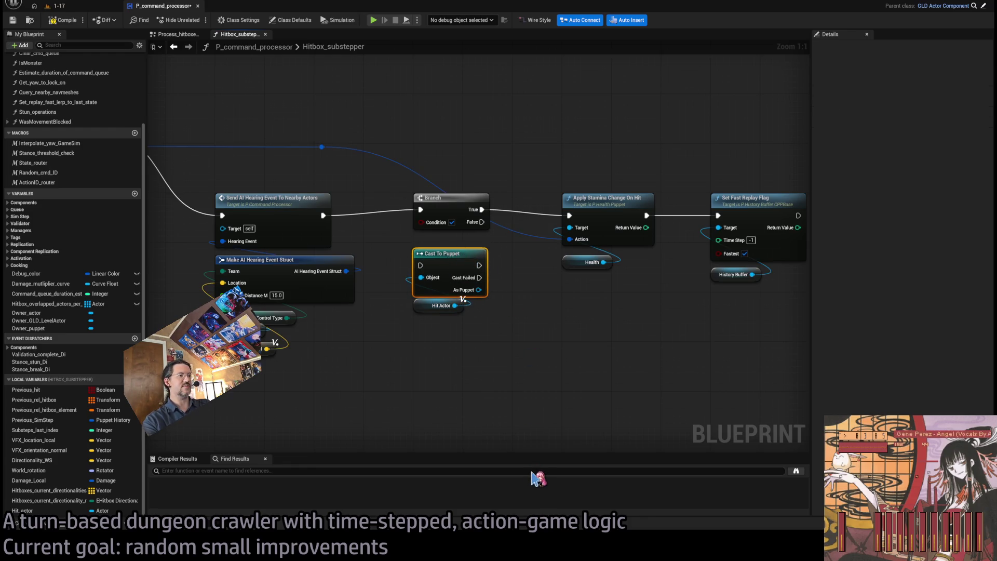
mouse_move(478, 276)
mouse_down()
mouse_move(473, 257)
mouse_move(421, 222)
mouse_up()
click(445, 304)
drag(437, 352, 440, 253)
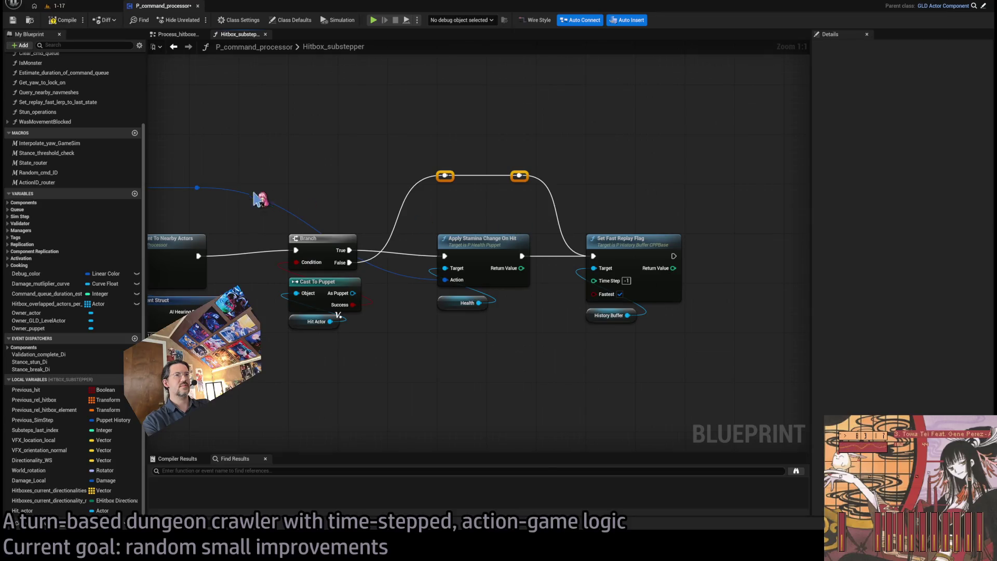
drag(205, 191, 355, 193)
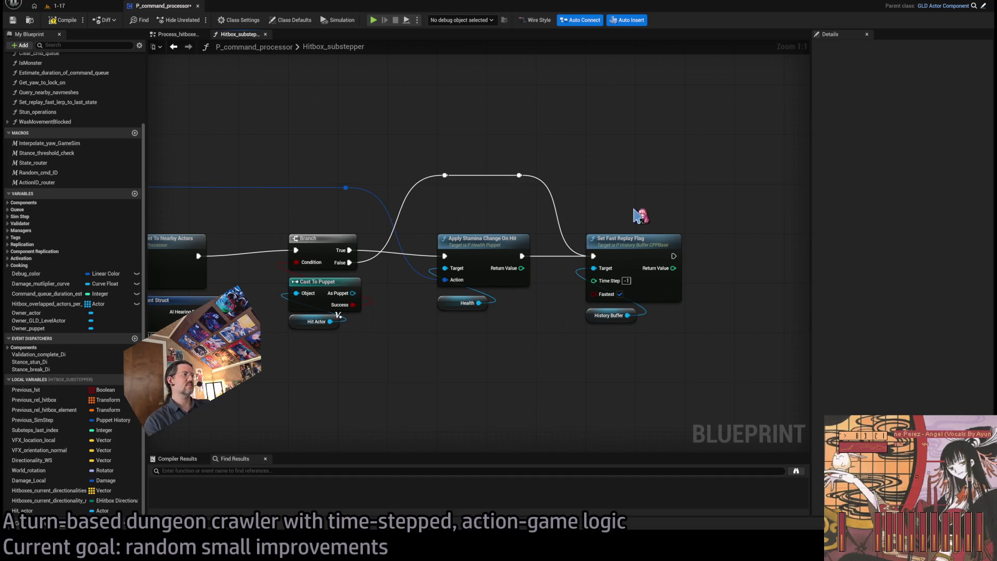
click(78, 6)
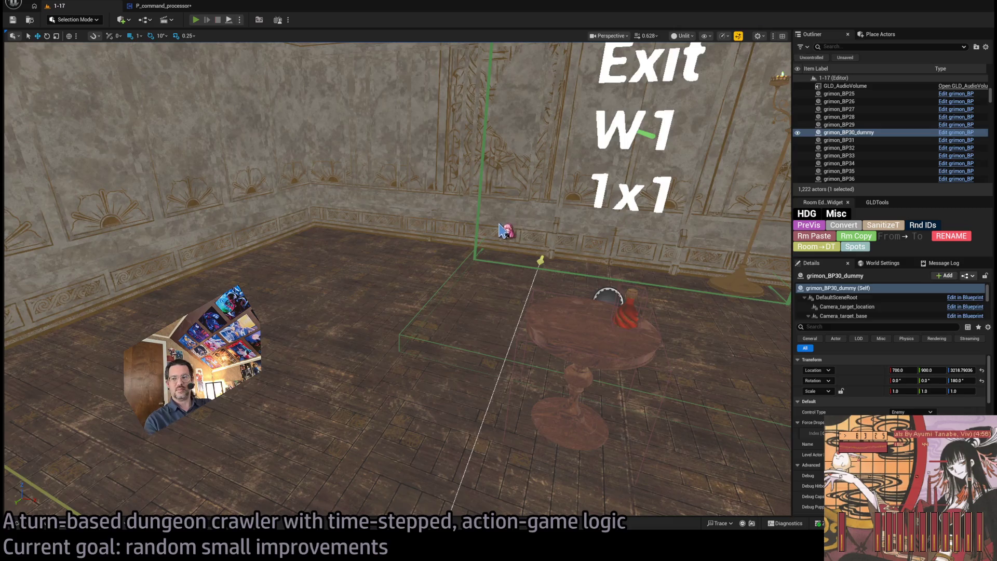
Step: Start the 1-17 playtest with Alt+P, queue three skills and run the turn
key(alt+p)
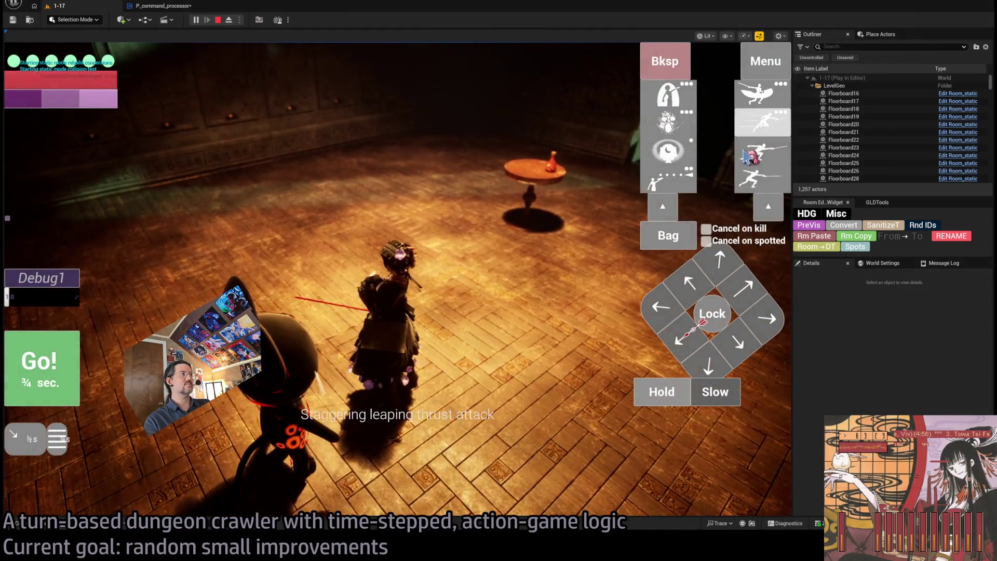
click(719, 395)
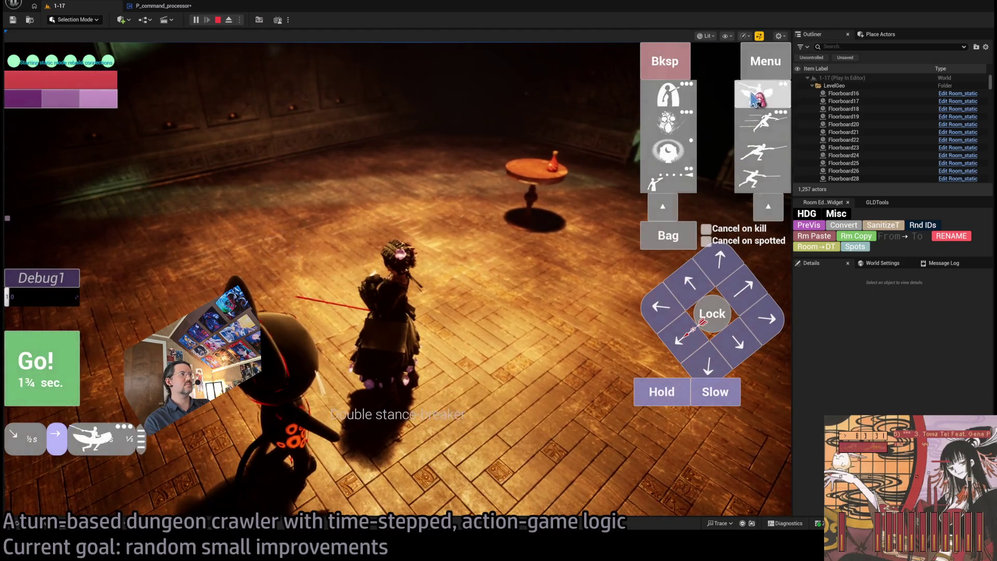
click(760, 124)
click(760, 156)
click(474, 236)
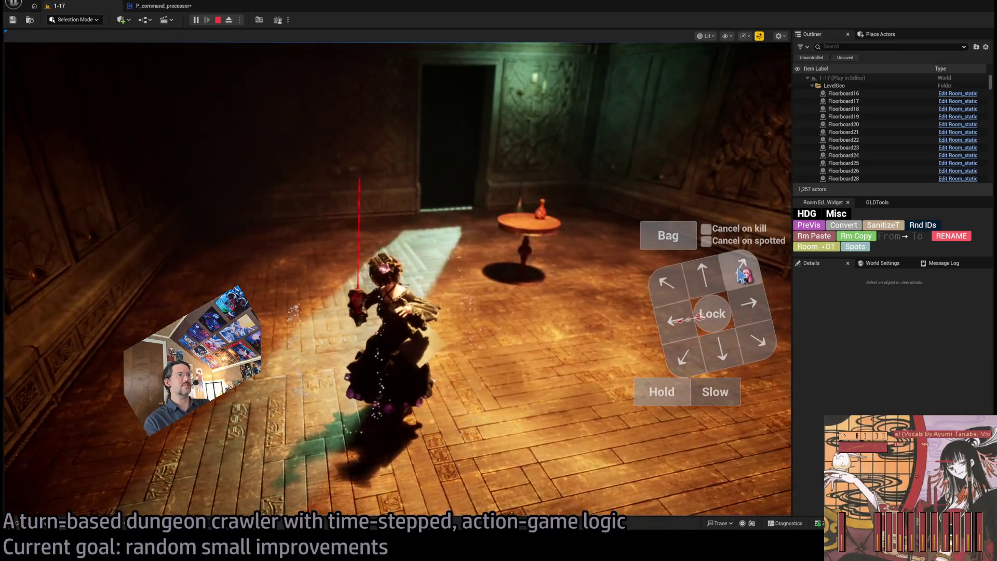
Step: Fire a projectile turn, lock onto the cat and attack it, then return to P_command_processor
click(314, 370)
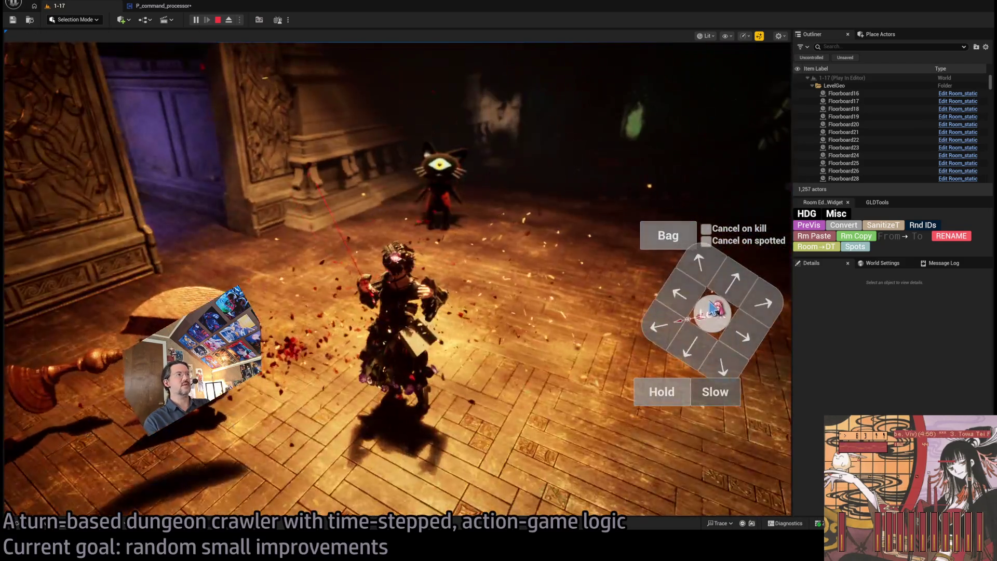
click(712, 310)
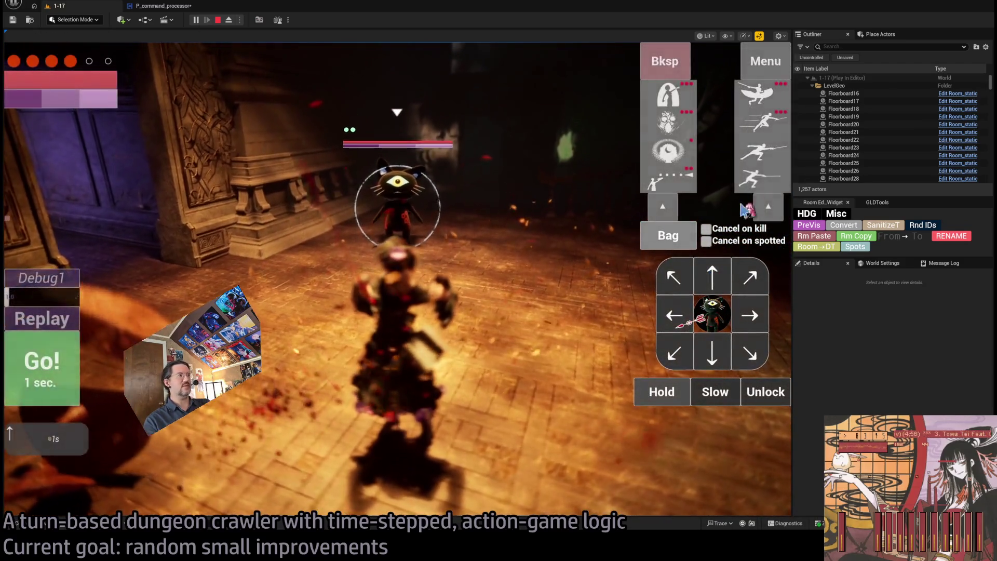
click(322, 434)
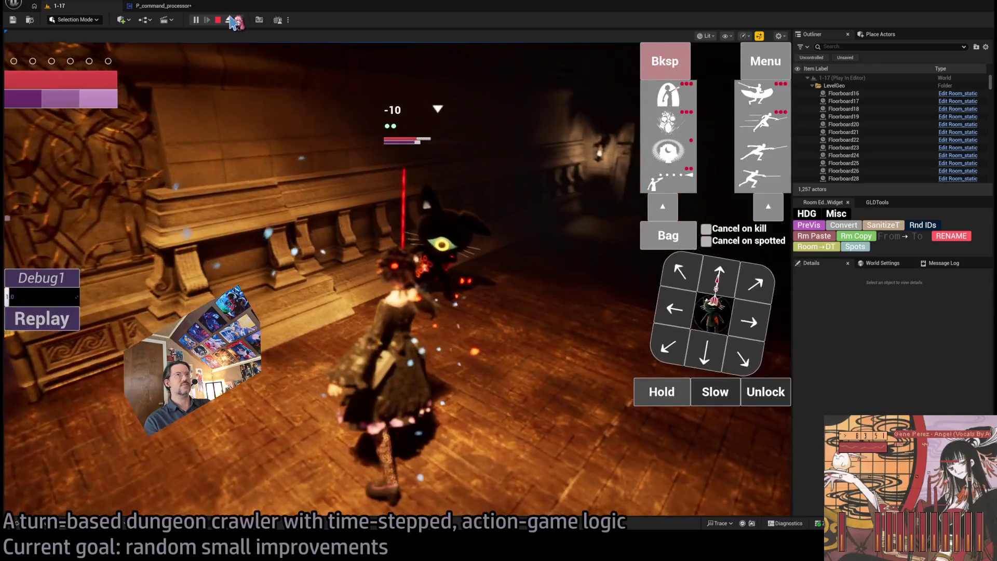
click(165, 6)
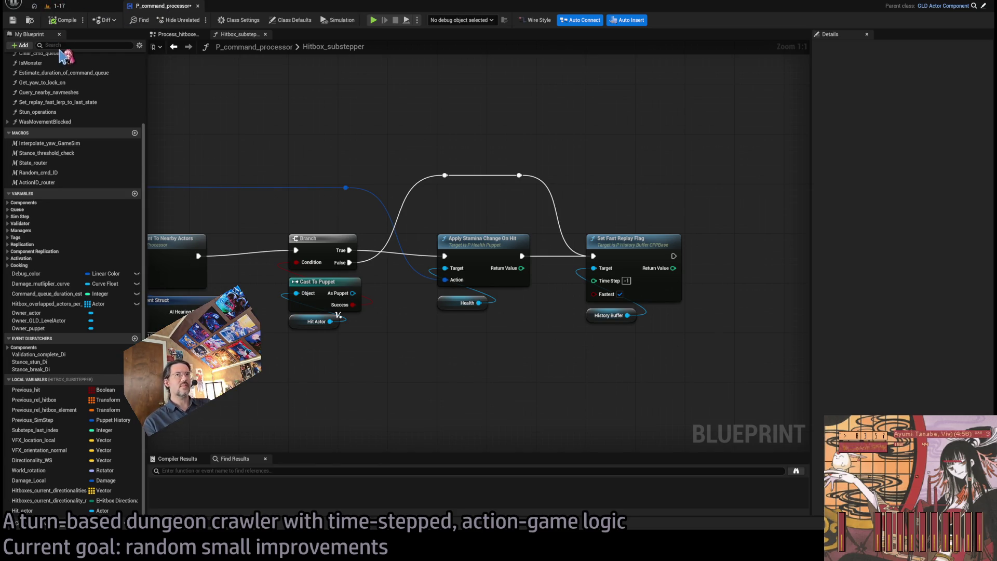
Step: Delete the finished 'Colorize GUI buttons' item from the To-Do document
key(alt+Tab)
triple_click(476, 317)
triple_click(431, 315)
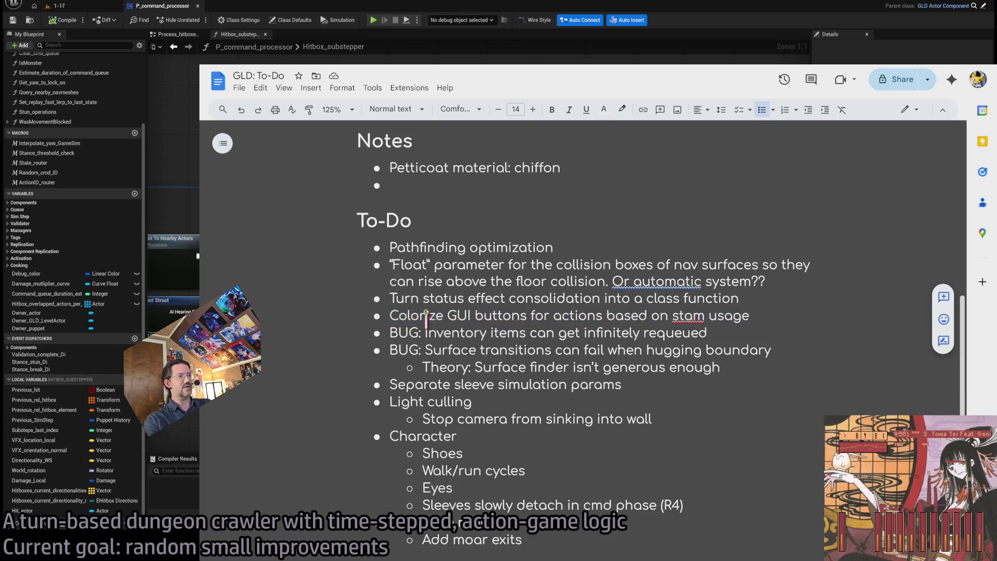
key(Delete)
Step: Delete the 'Total stamina cost of timeline tallied somewhere in the GUI' bullet from GLD RPG systems
key(alt+Tab)
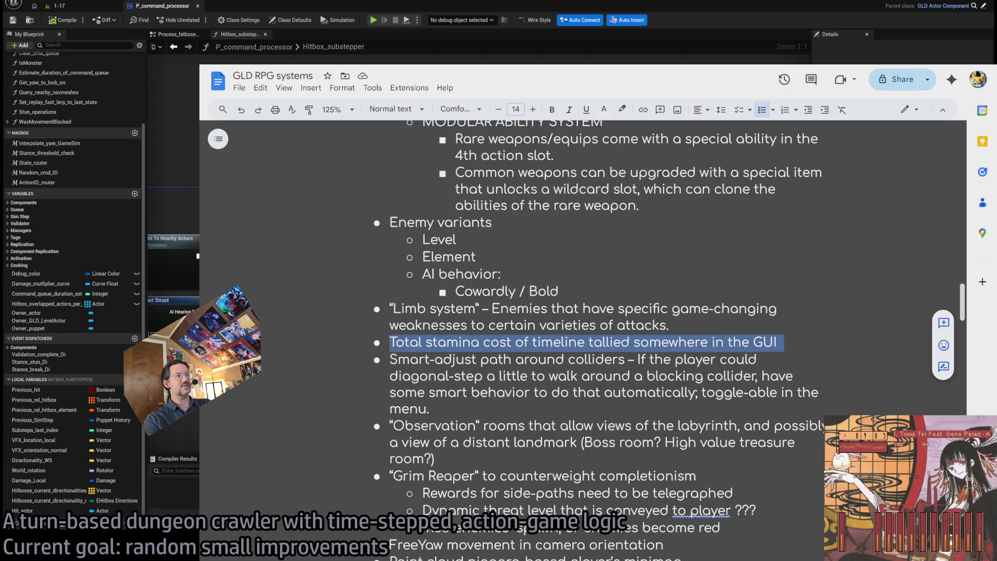
triple_click(533, 340)
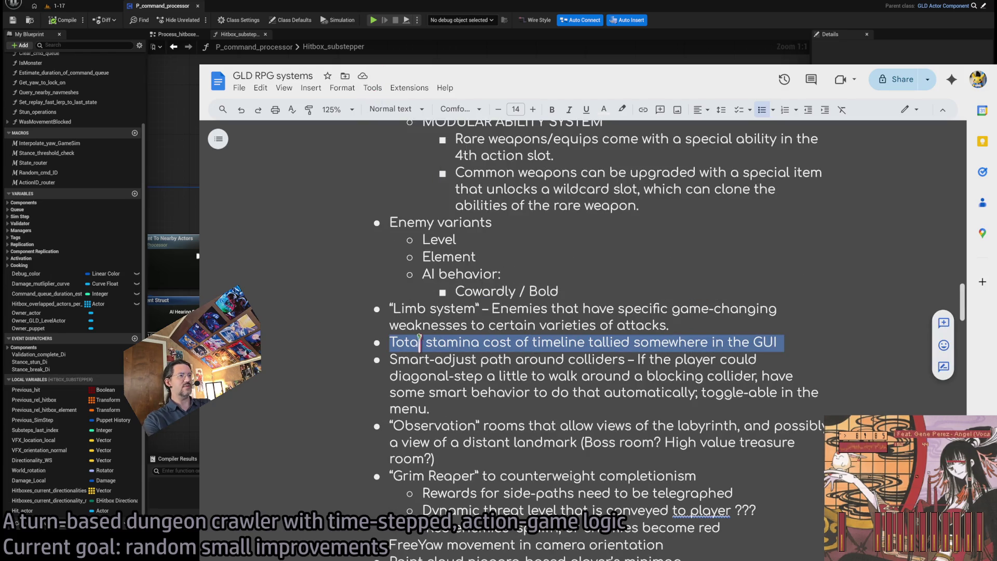
drag(401, 341, 760, 338)
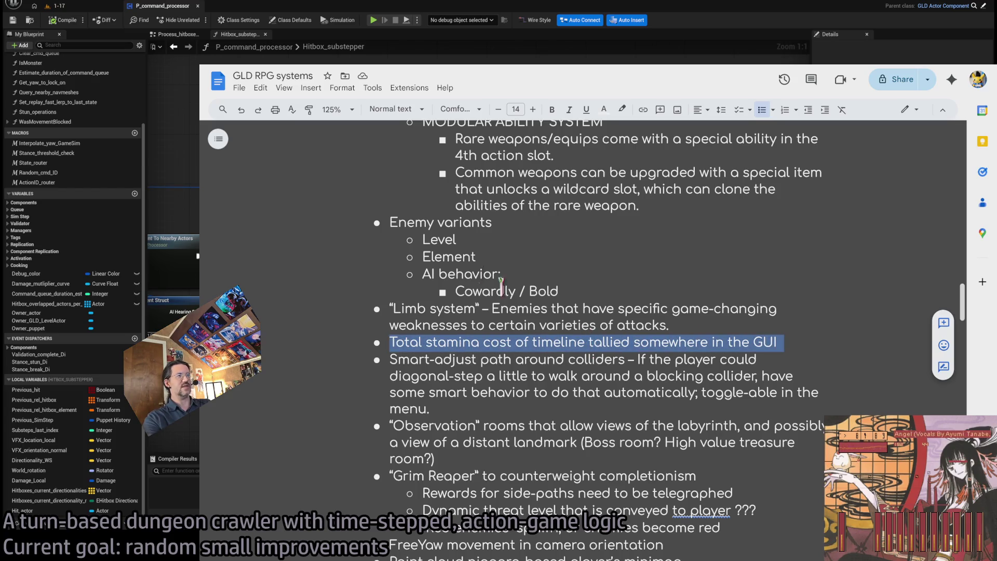
key(Delete)
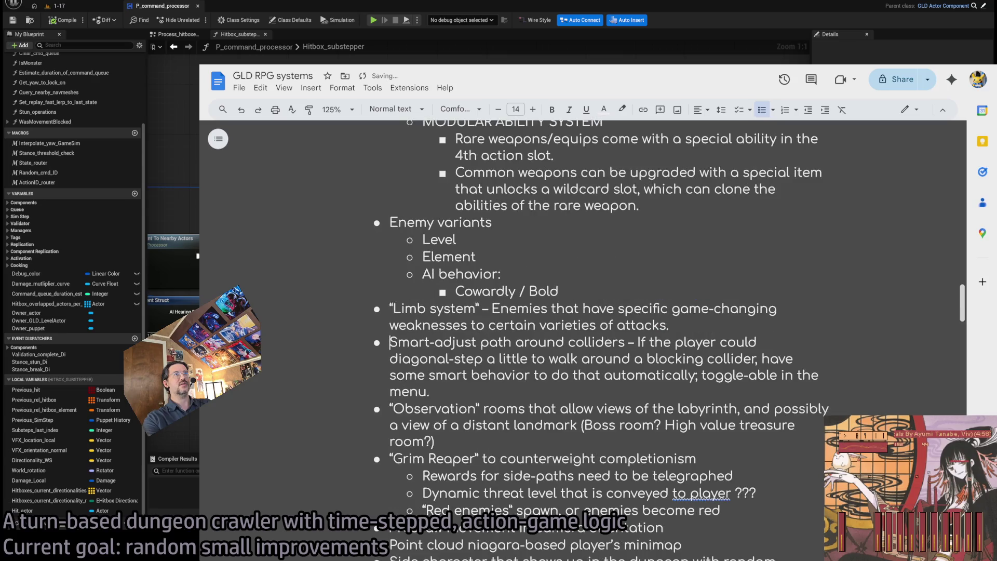
Step: Cycle through the To-Do document and Unreal editor to reach the Twitch Following page
key(alt+Tab)
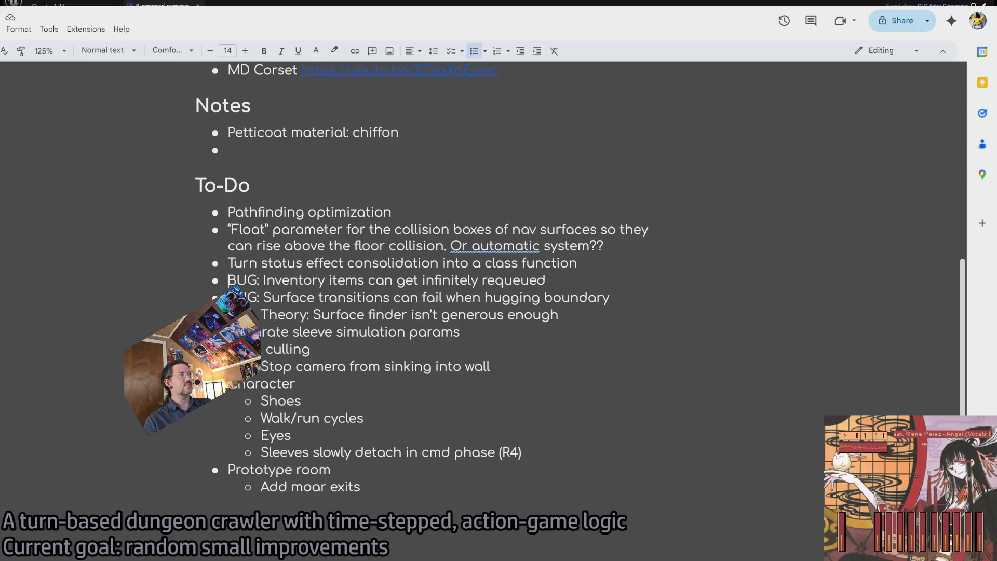
key(alt+Tab)
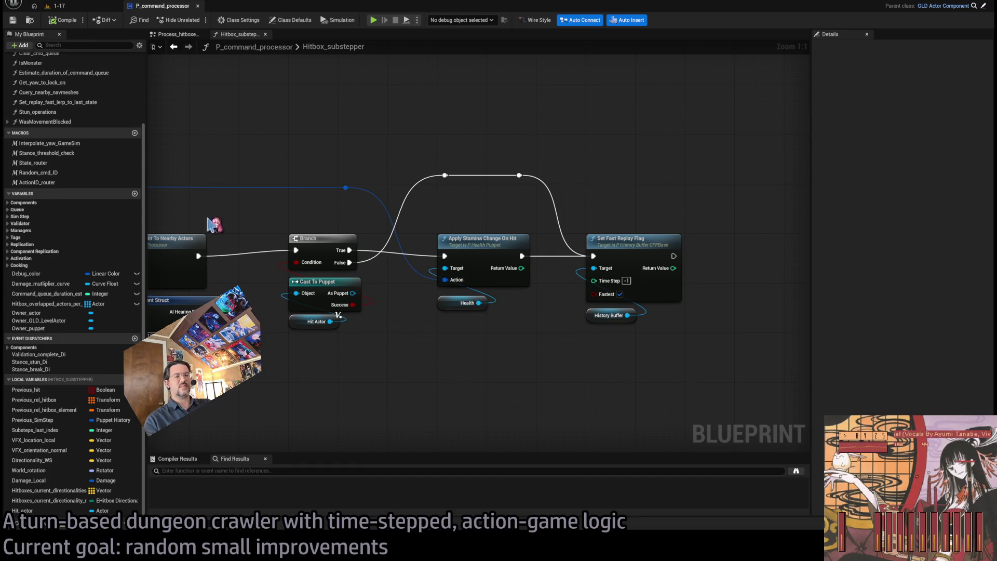
key(alt+Tab)
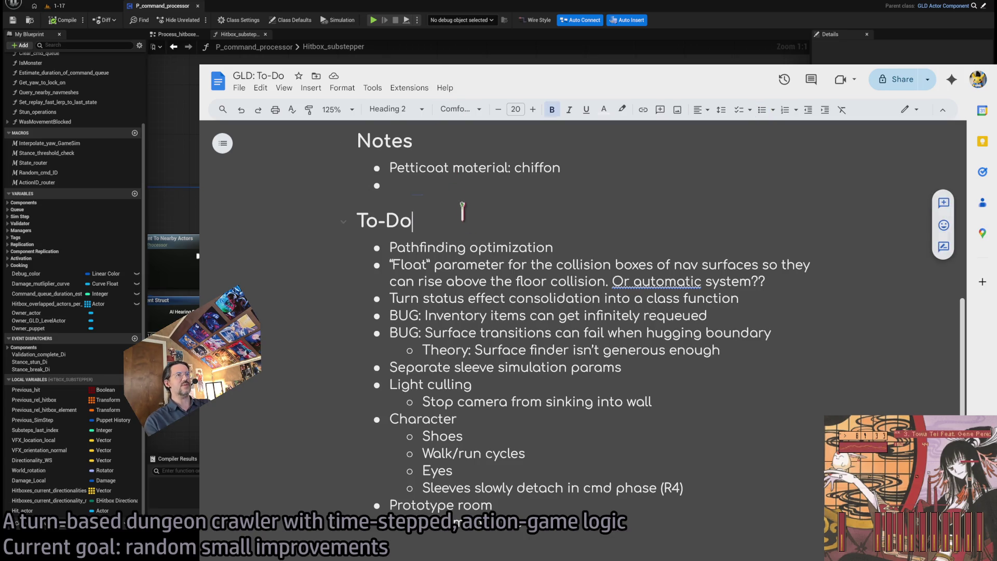
key(alt+Tab)
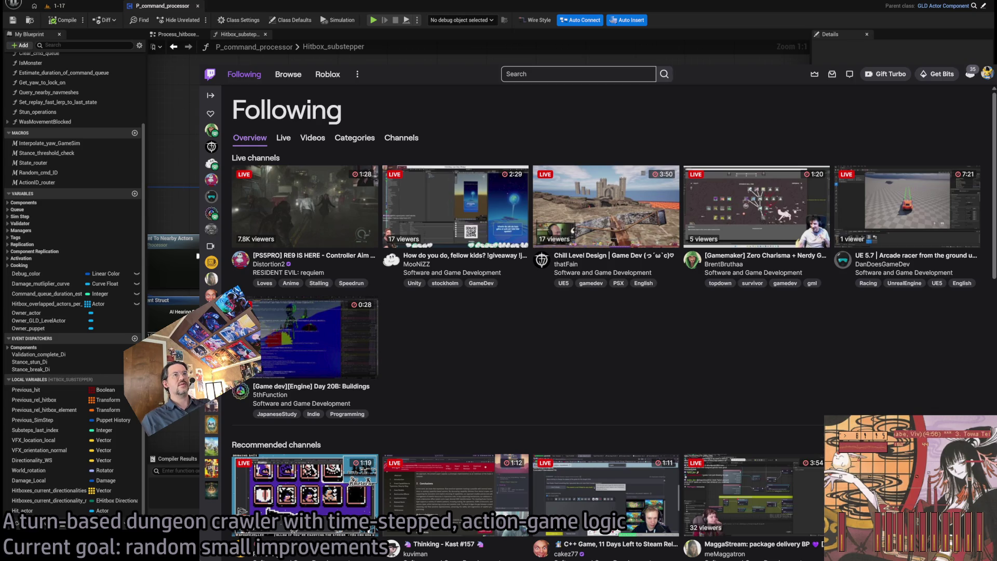
Step: Clear the accidental selection on the Twitch page and return to Unreal's 1-17 level tab
key(alt+Tab)
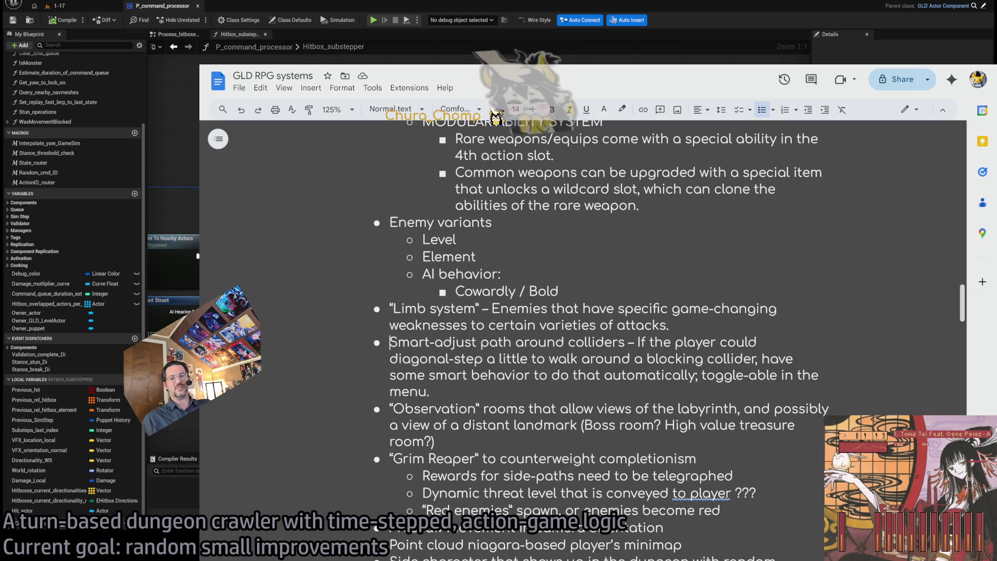
key(alt+Tab)
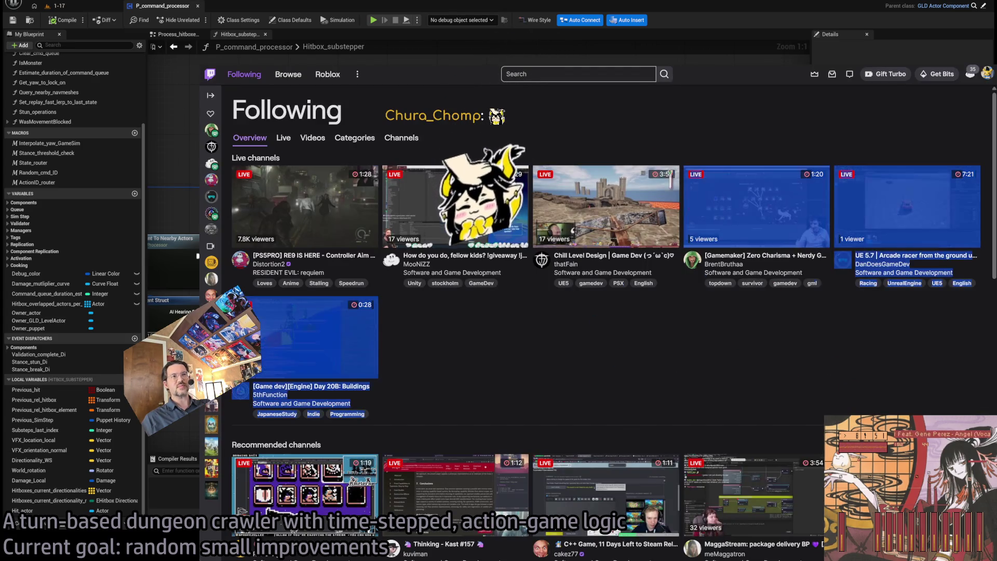
click(635, 136)
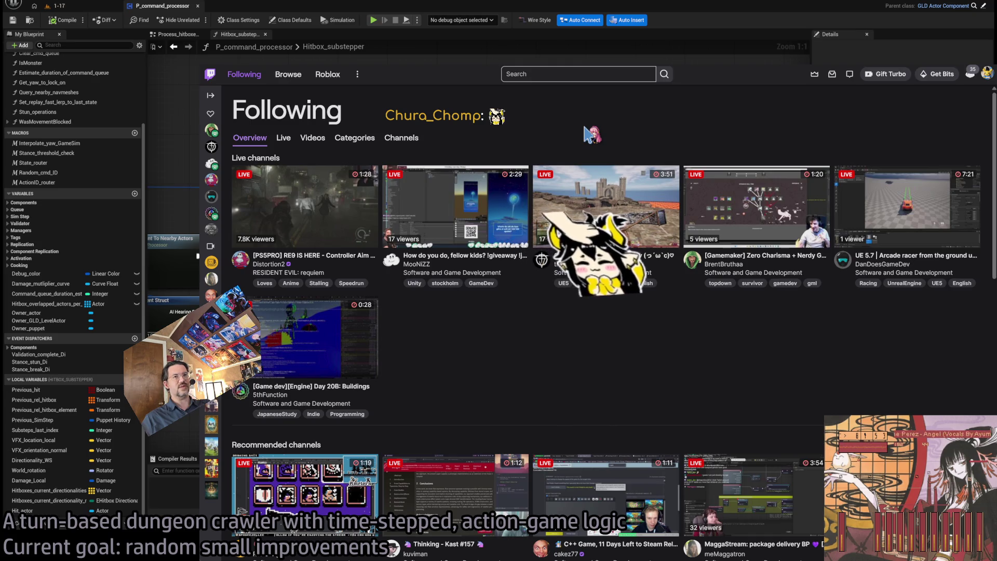
key(alt+Tab)
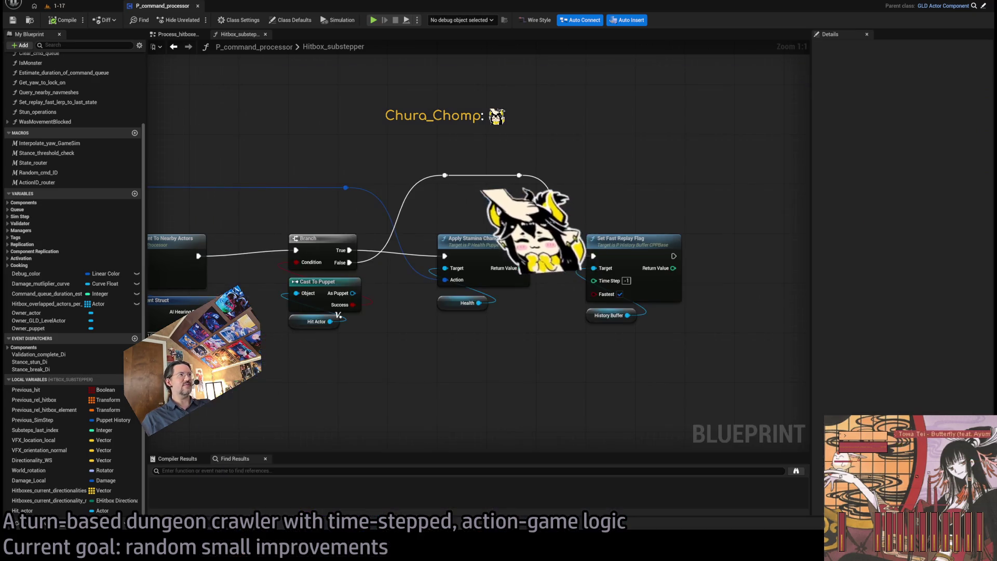
click(78, 7)
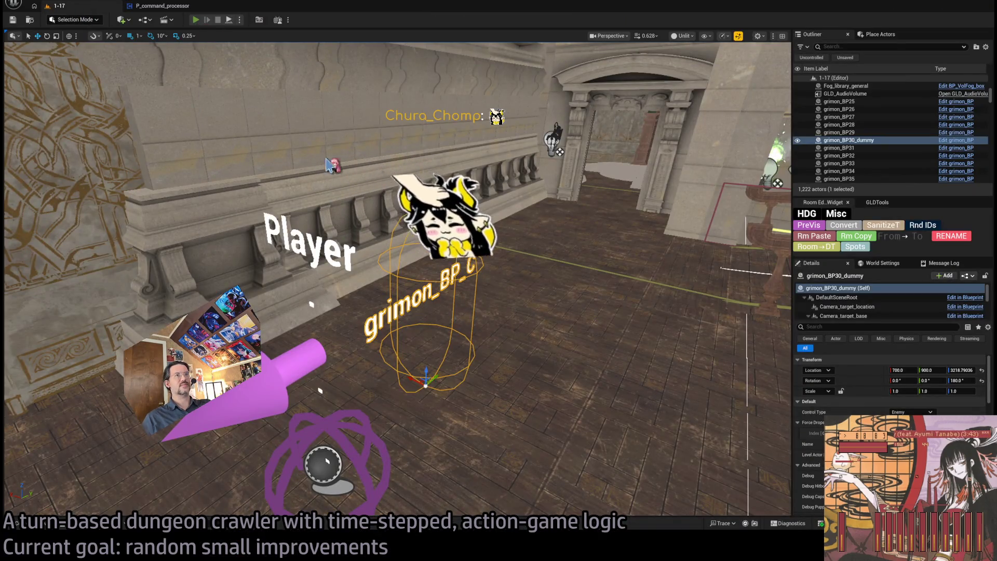
Step: Play level 1-17 in the editor, walk up the stairs, then eject with F8 toward the staircase
key(alt+p)
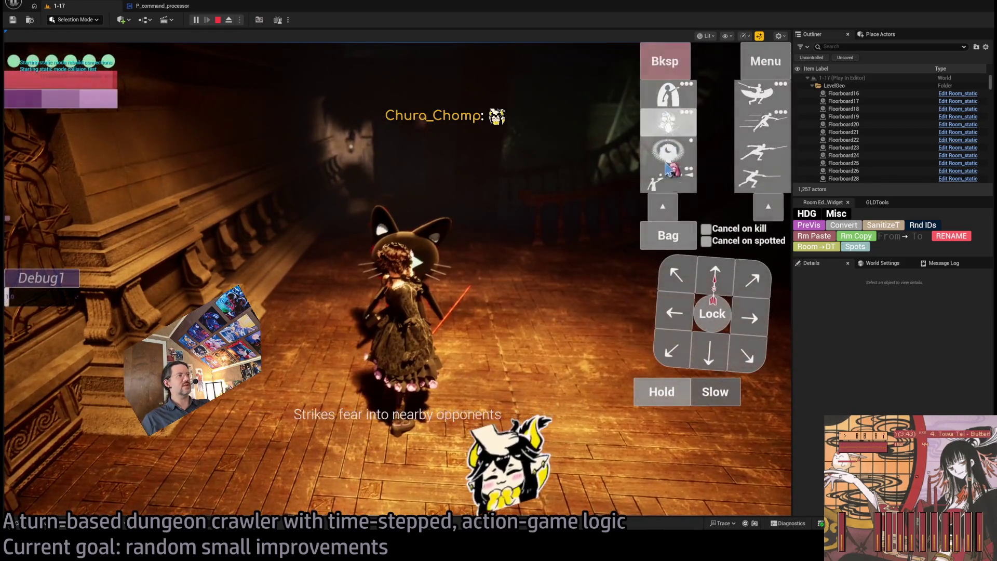
click(669, 158)
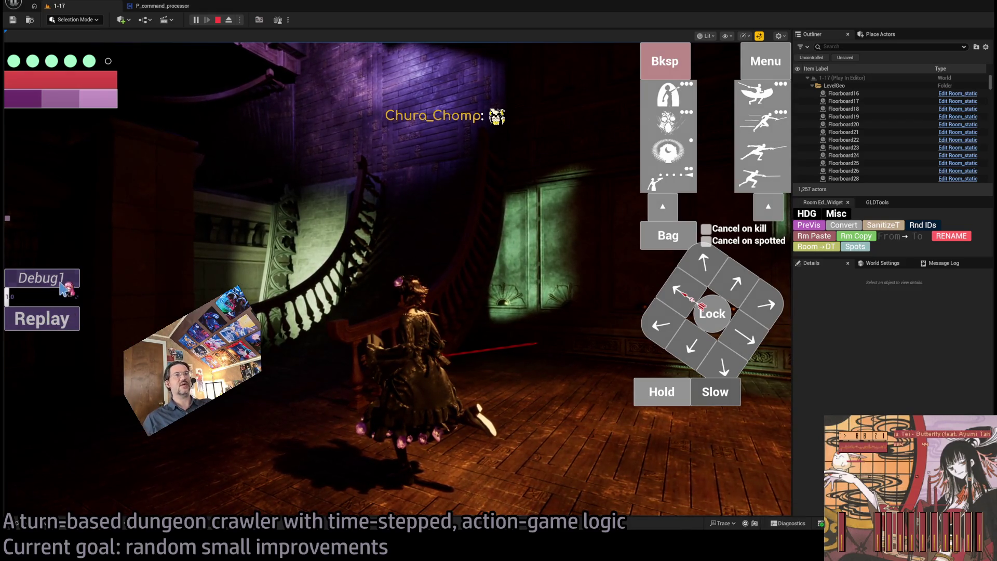
click(343, 280)
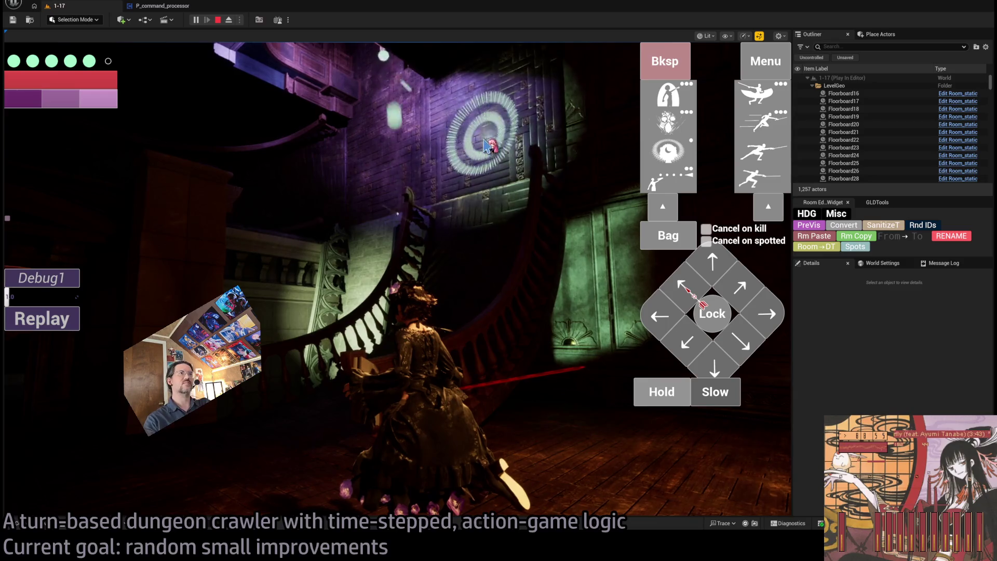
key(w)
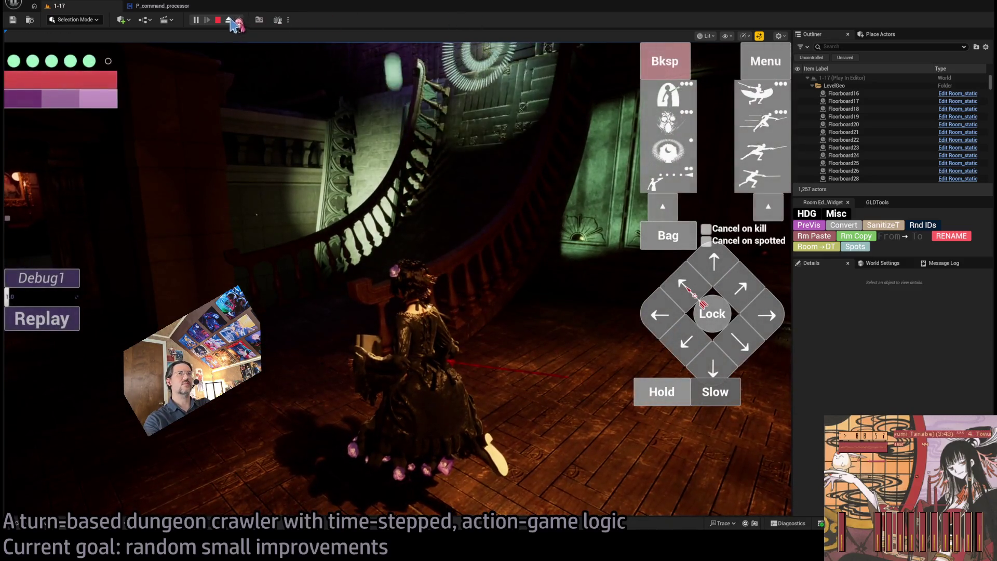
key(F8)
key(w)
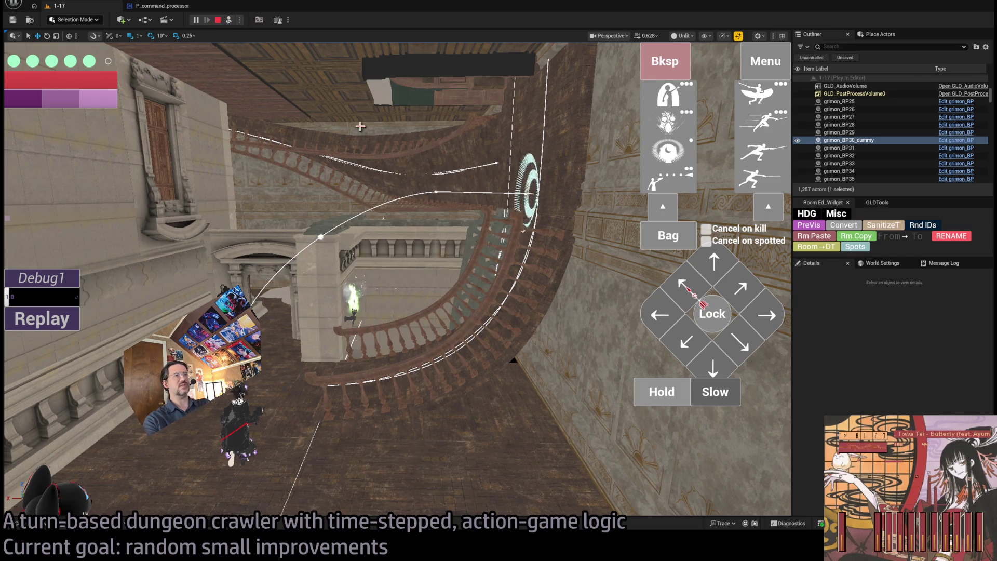
Step: Stop the playtest, then inspect Room_nav_surface1's spline, undoing a trial point move
click(231, 21)
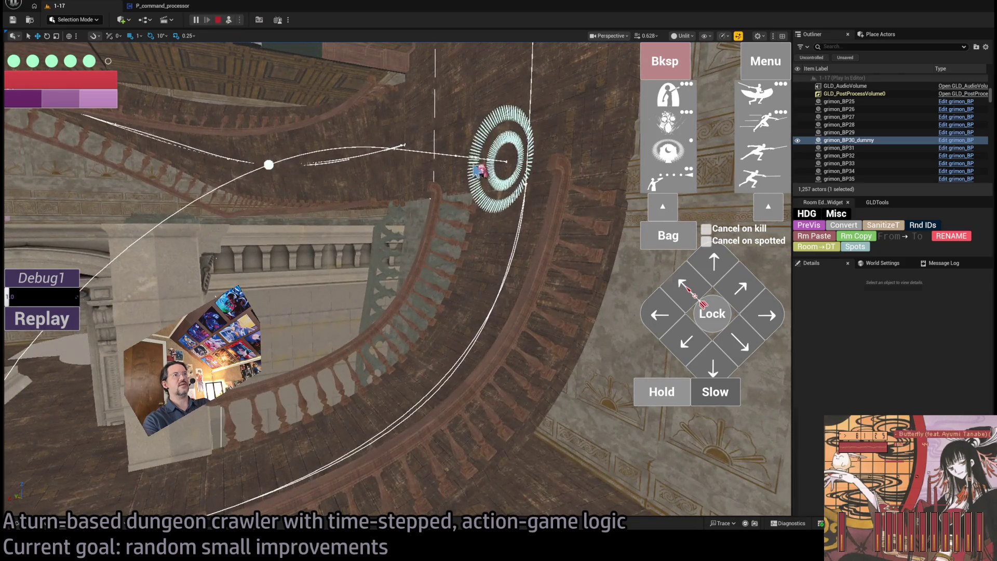
key(Escape)
click(525, 184)
click(525, 183)
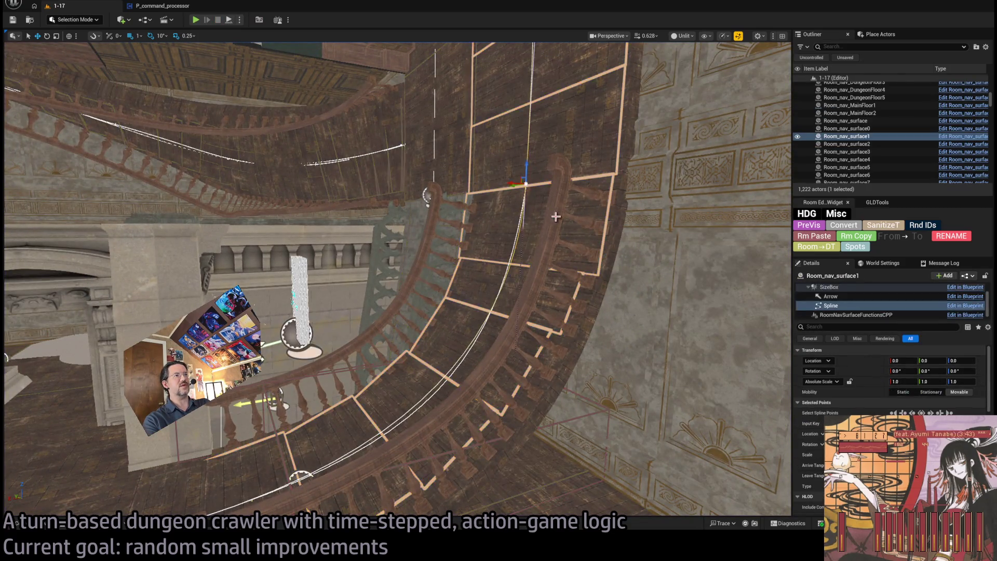
key(f)
mouse_move(581, 211)
mouse_down()
mouse_move(405, 198)
mouse_move(473, 211)
mouse_move(457, 210)
mouse_up()
key(ctrl+z)
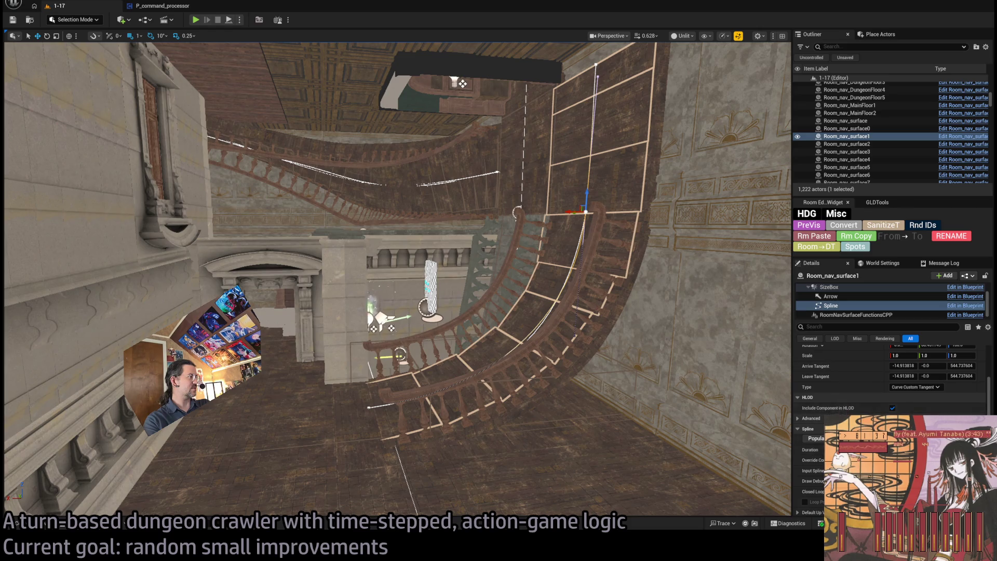
Step: Select the Room_nav_surface1 actor itself, review its details, then switch to Twitch
scroll(830, 296, up, 1)
click(831, 289)
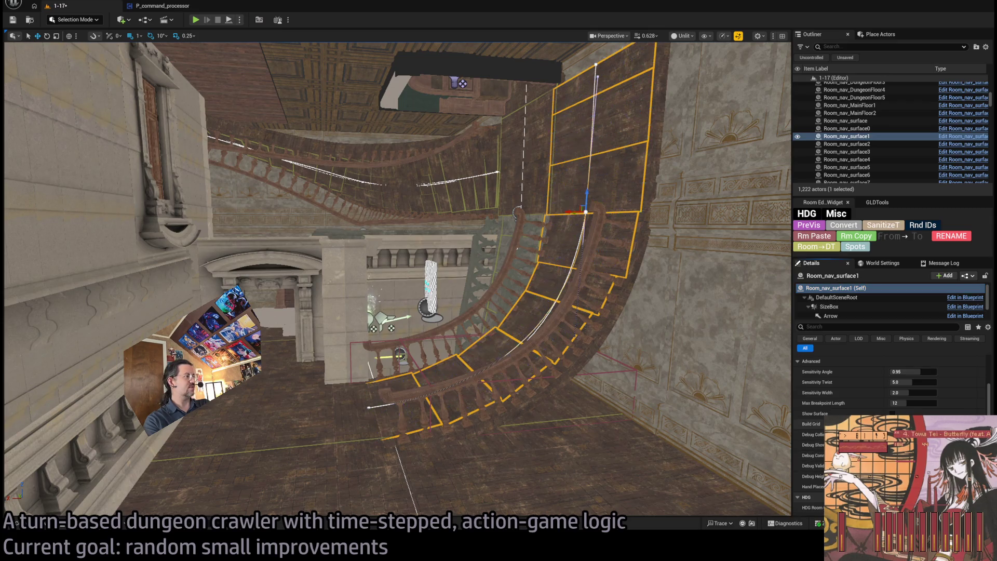
scroll(514, 310, down, 5)
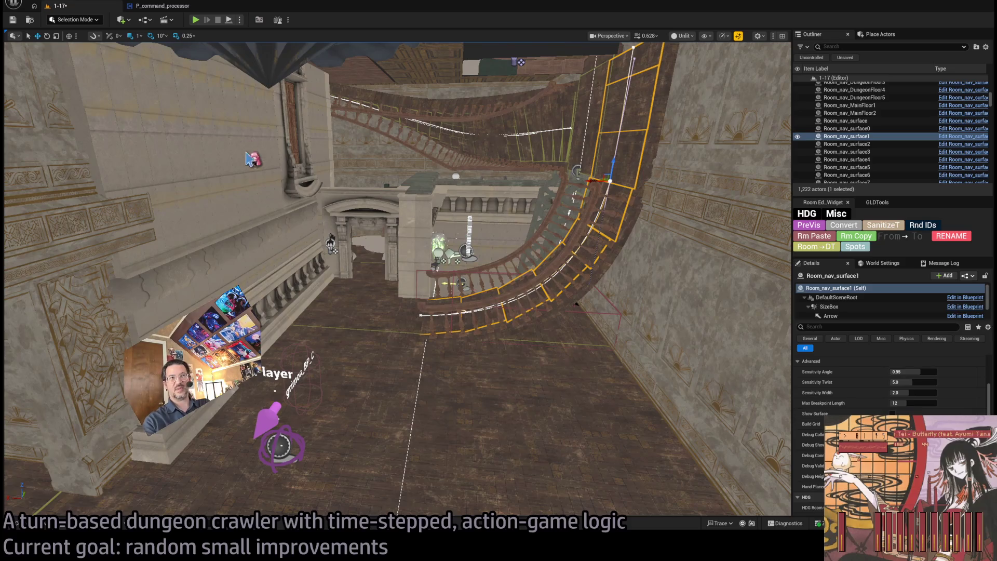
scroll(234, 104, down, 1)
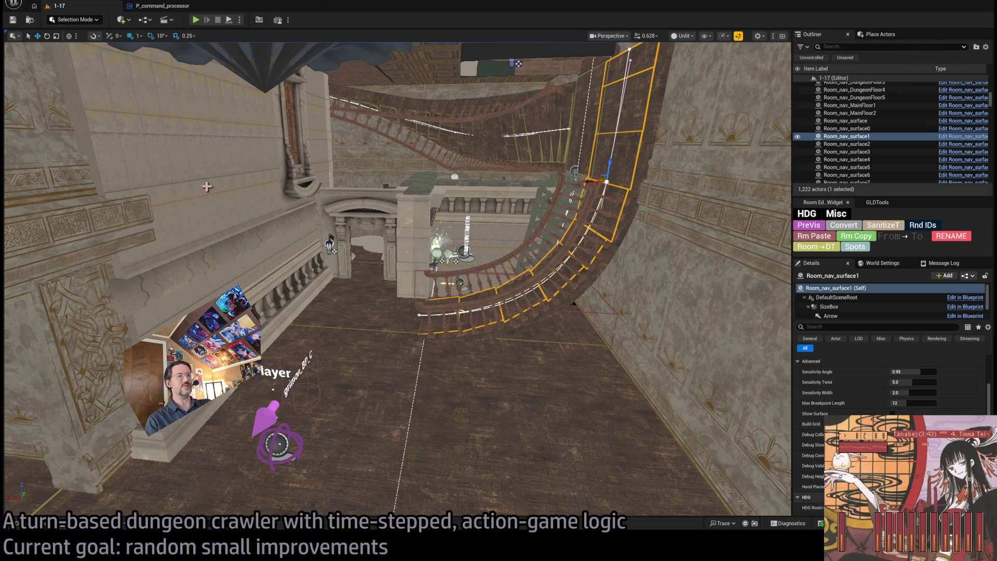
key(alt+Tab)
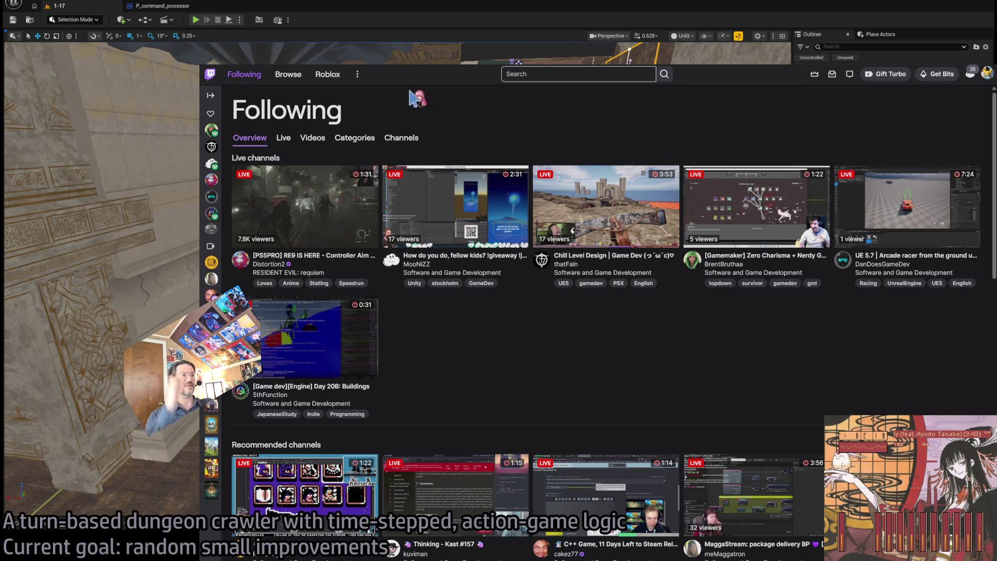
Step: Shrink and lower the Twitch window beside the editor, then watch the Gamemaker stream with chat collapsed
drag(200, 244, 363, 243)
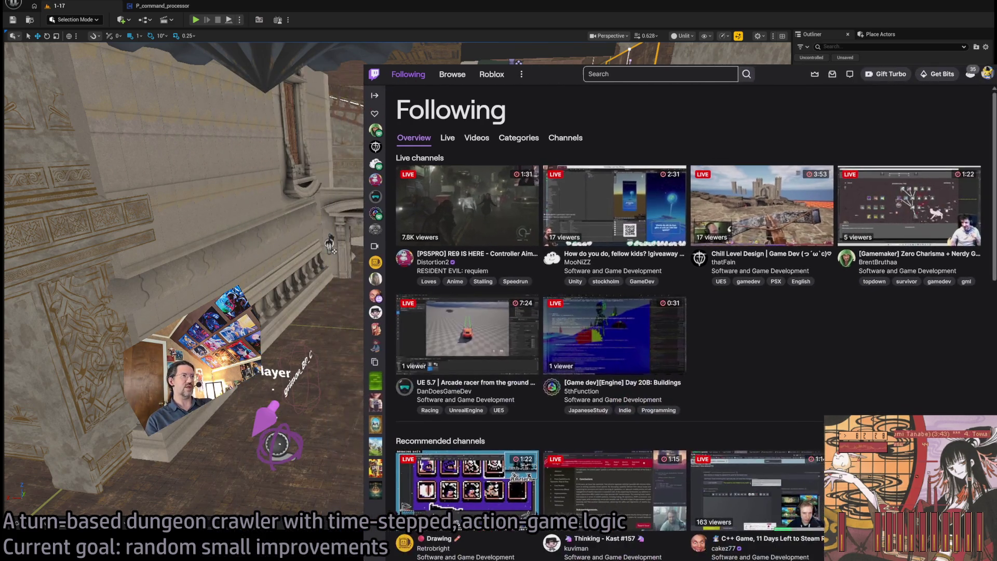
drag(675, 65, 674, 145)
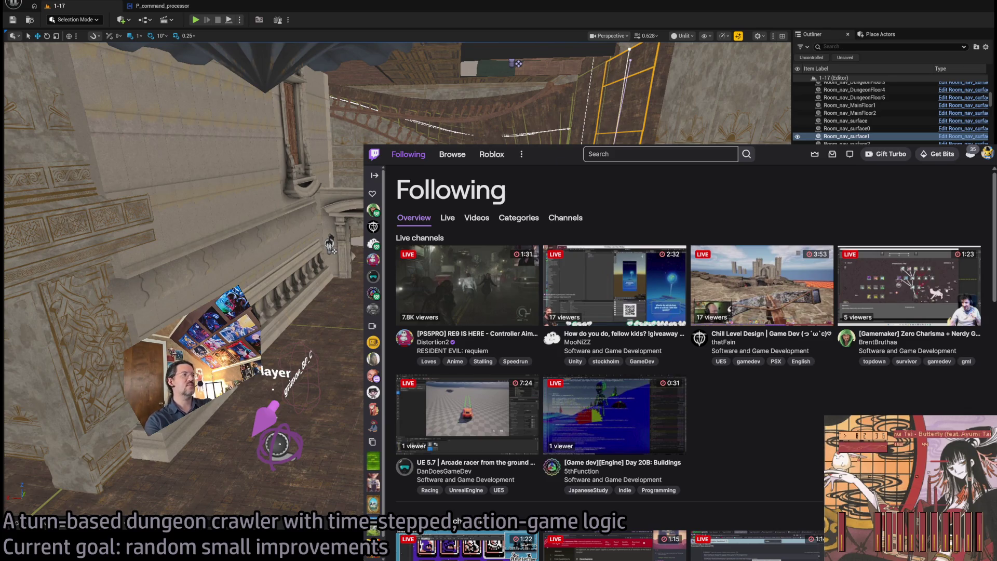
click(885, 286)
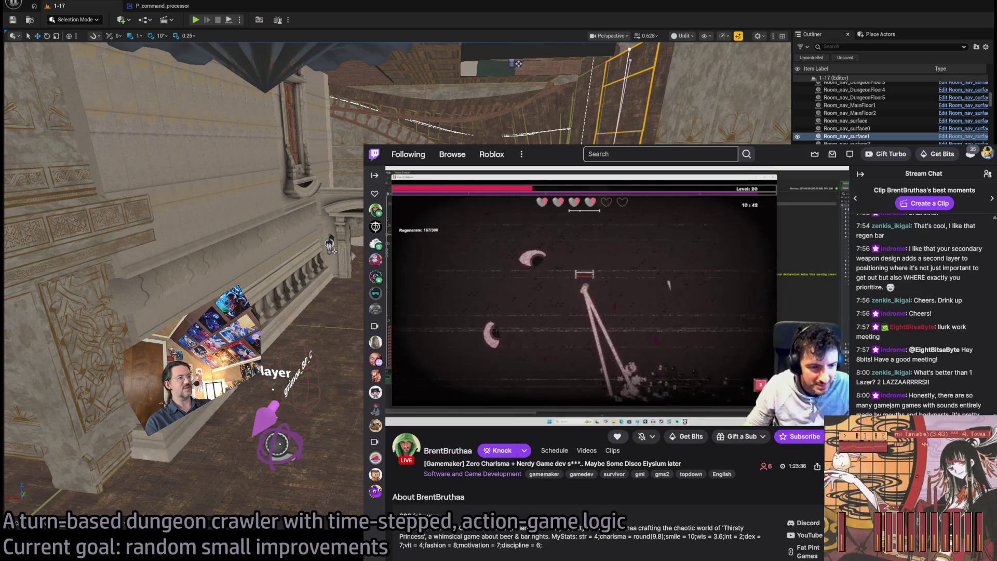
click(860, 174)
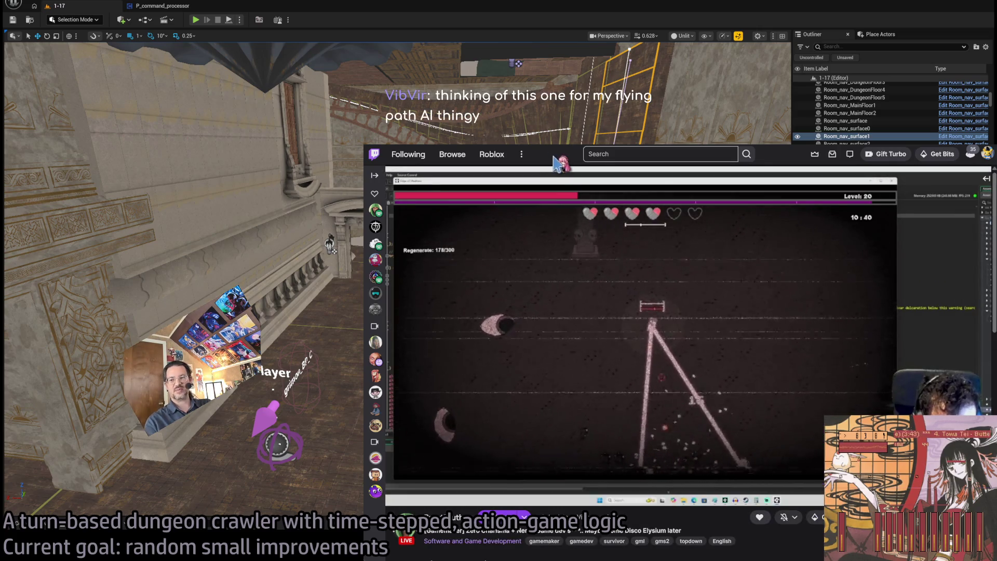